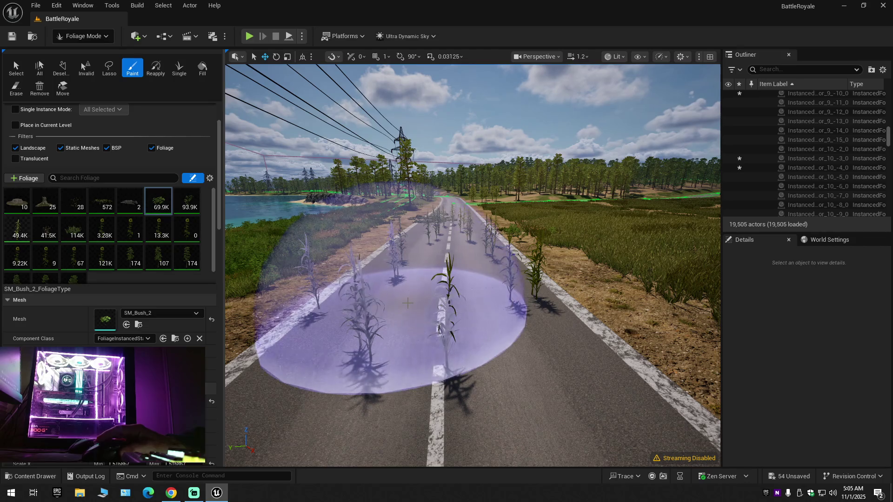
# Step: Undo the test bush and corn strokes painted along the road
pyautogui.hotkey('ctrl', 'z')
pyautogui.hotkey('ctrl', 'z')
pyautogui.hotkey('ctrl', 'z')
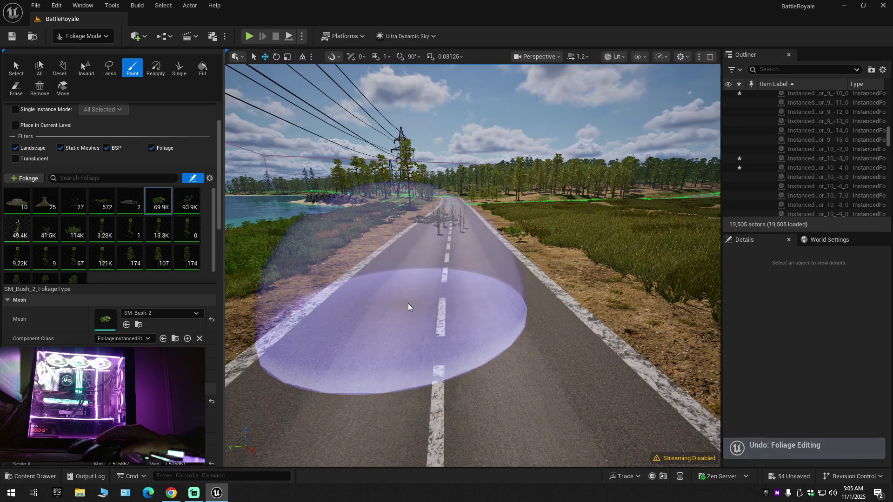
pyautogui.hotkey('ctrl', 'y')
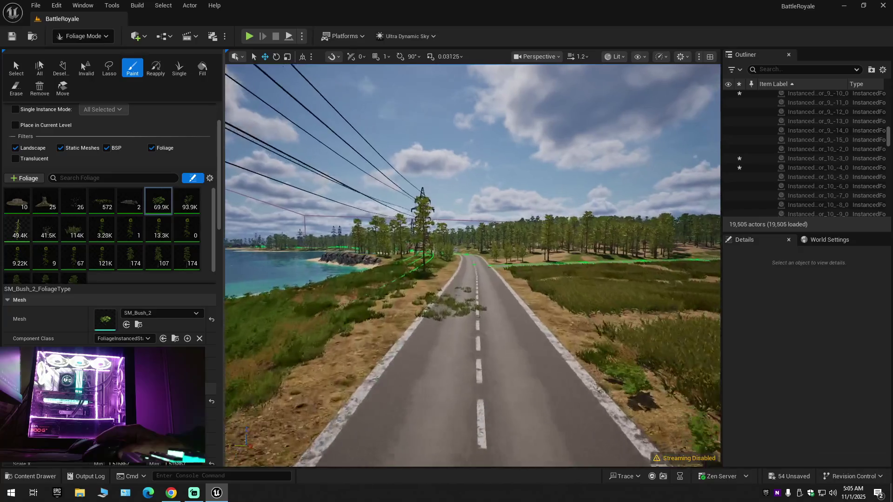
pyautogui.click(76, 204)
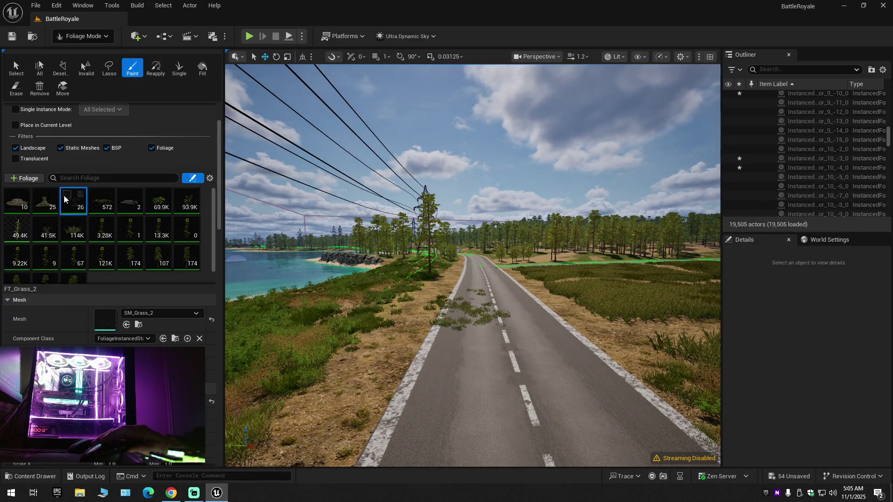
pyautogui.moveTo(498, 356)
pyautogui.mouseDown()
pyautogui.moveTo(488, 379)
pyautogui.moveTo(417, 410)
pyautogui.mouseUp()
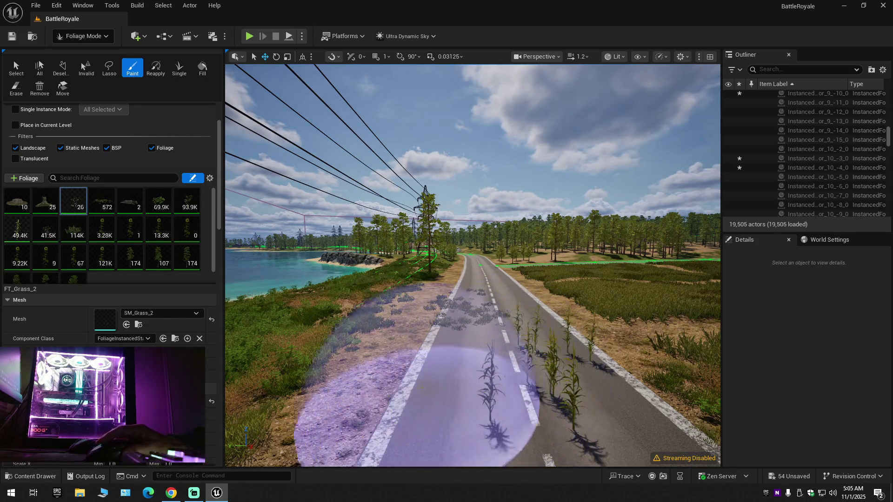
pyautogui.hotkey('ctrl', 'z')
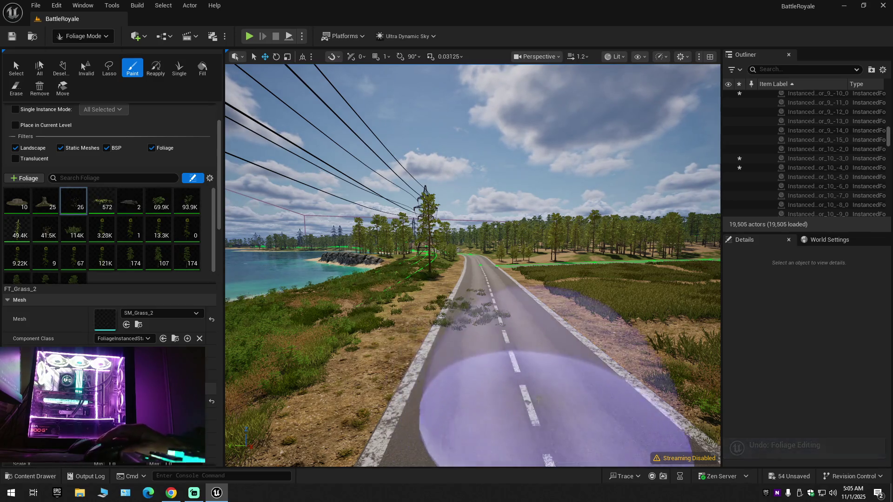
pyautogui.moveTo(538, 390); pyautogui.dragTo(532, 424)
pyautogui.scroll(2, 530, 418)
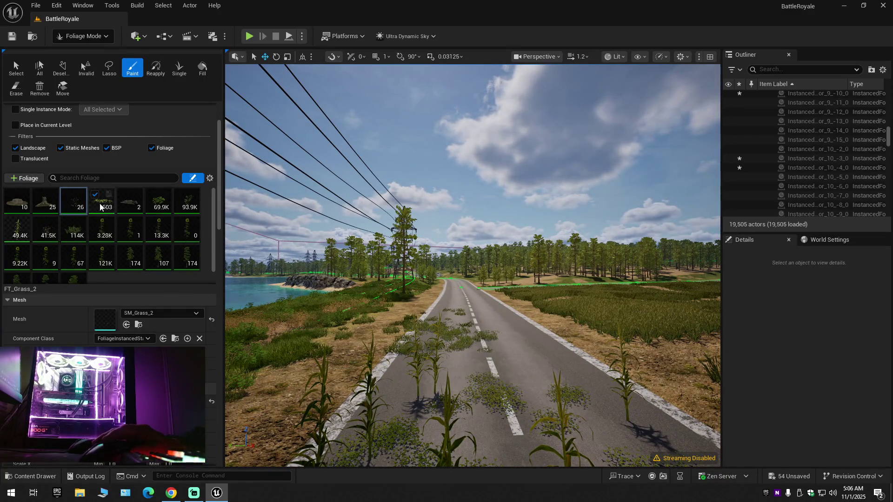
pyautogui.click(13, 224)
pyautogui.hotkey('ctrl', 'z')
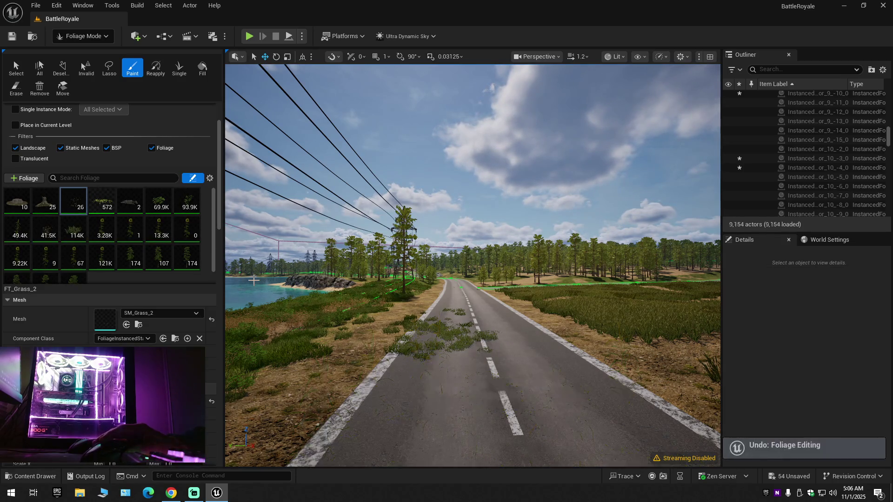
# Step: Make FT_Grass_2 the only active type, paint one grass clump on the road, and open SM_Grass_2
pyautogui.hotkey('ctrl', 'a')
pyautogui.click(68, 196)
pyautogui.click(67, 197)
pyautogui.click(74, 205)
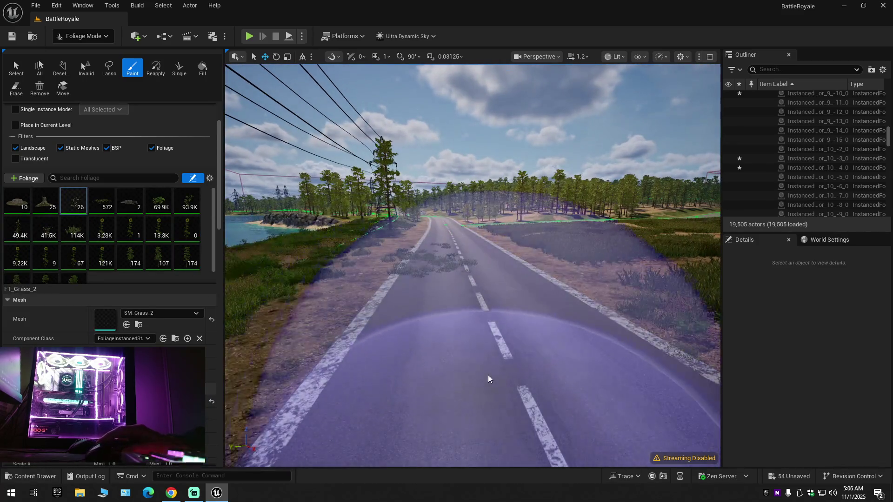
pyautogui.click(488, 375)
pyautogui.scroll(-2, 472, 265)
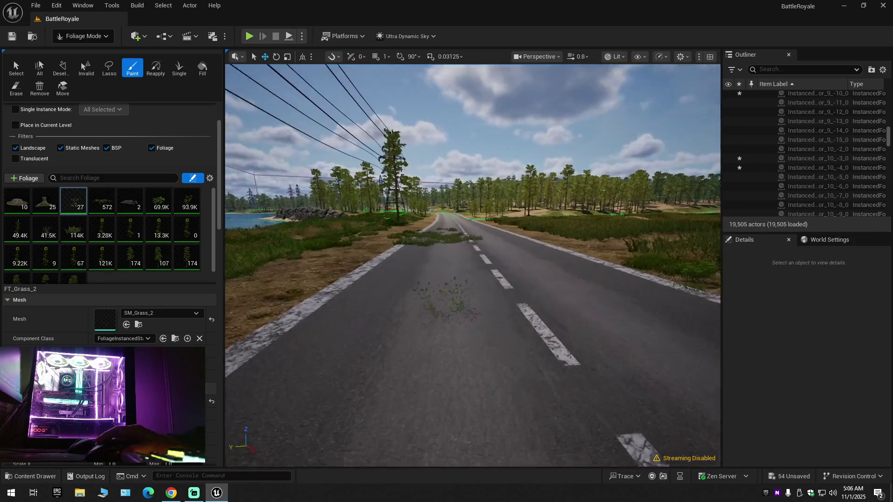
pyautogui.press('s')
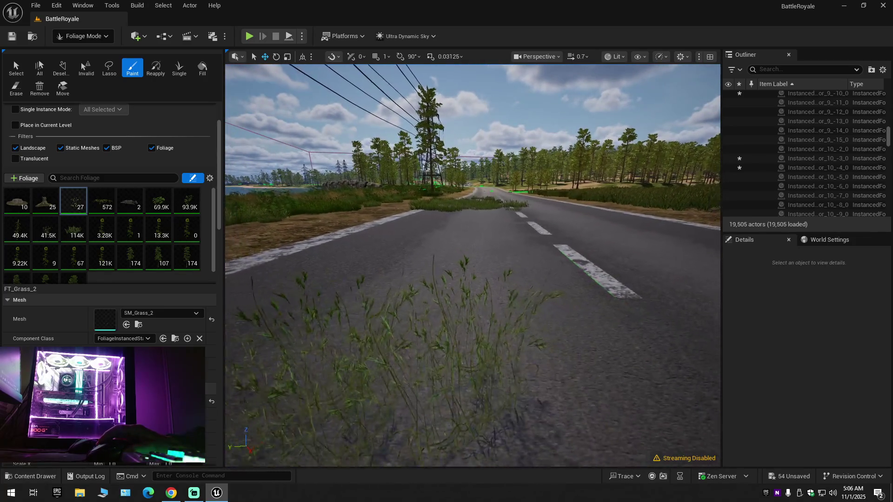
pyautogui.click(138, 324)
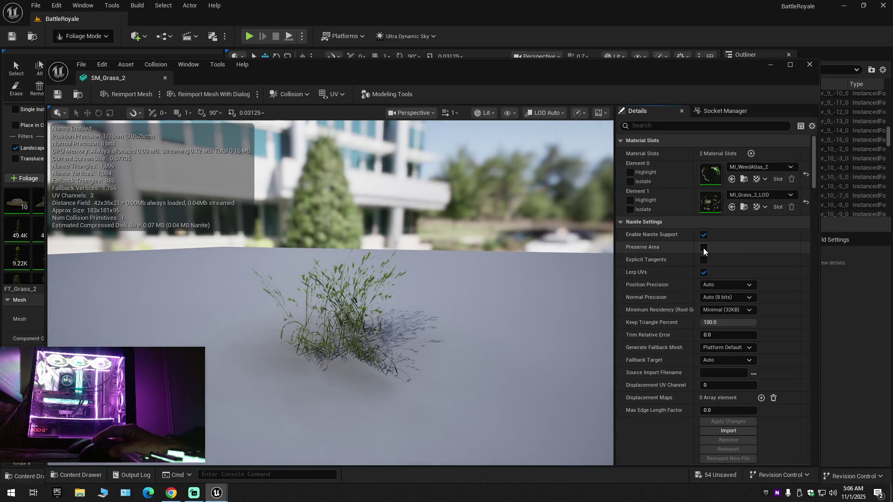
# Step: Close the SM_Grass_2 editor and select every asset in the Ground_Plants folder
pyautogui.click(165, 78)
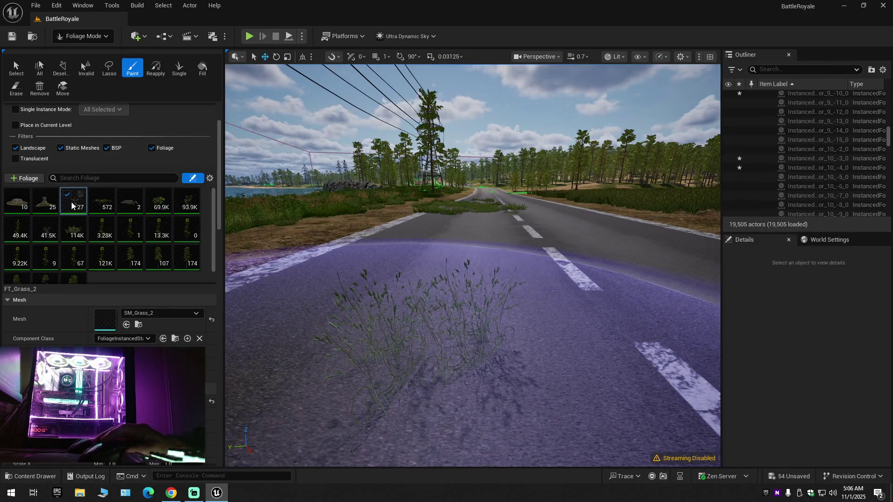
pyautogui.hotkey('ctrl', 'space')
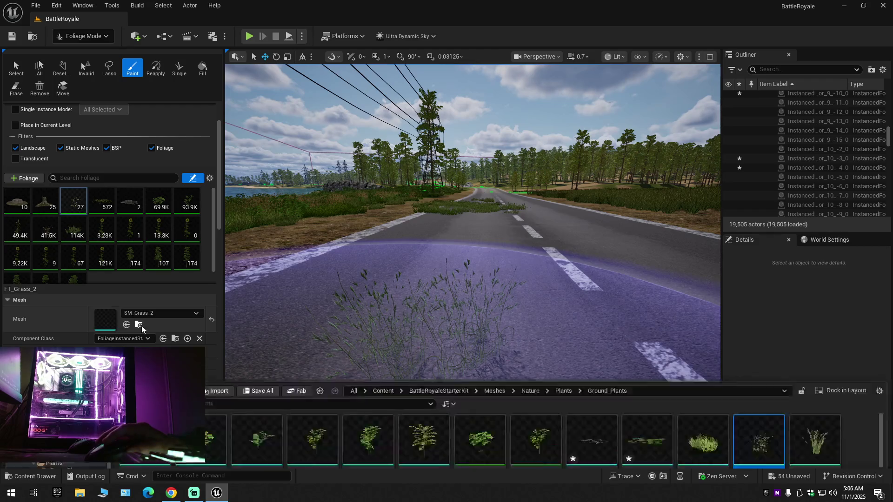
pyautogui.hotkey('ctrl', 'a')
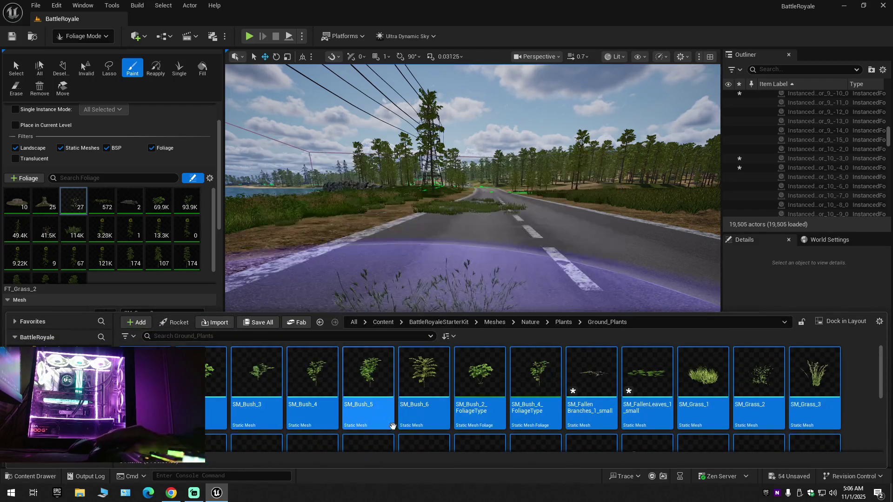
pyautogui.scroll(-3, 463, 434)
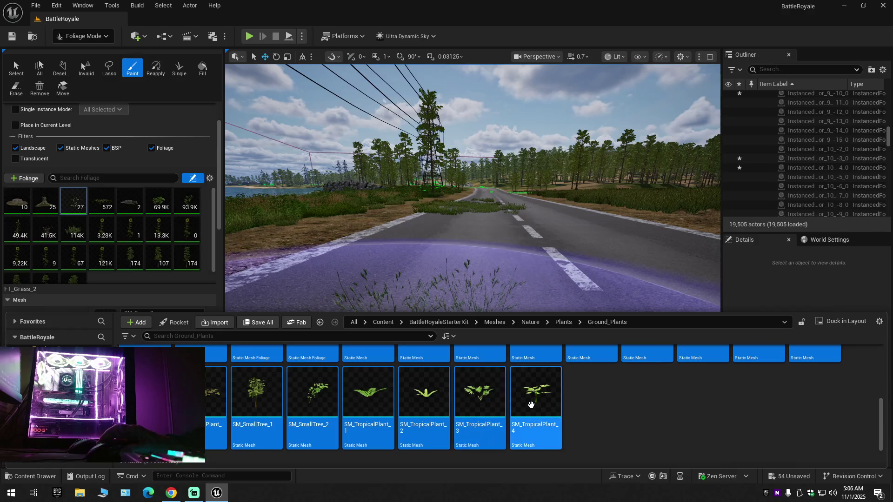
# Step: Open the plant assets in the Property Matrix and select SM_Bush_6 through SM_Grass_2_2, minus FoliageType rows
pyautogui.rightClick(533, 406)
pyautogui.moveTo(600, 257)
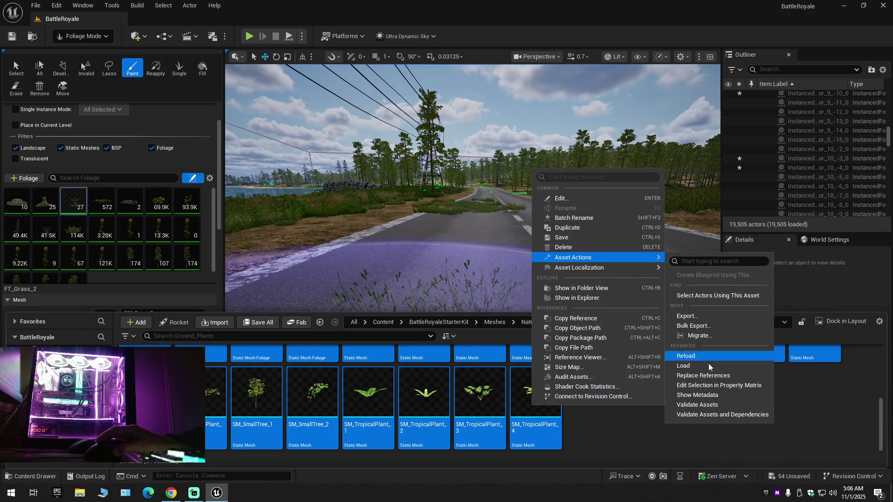
pyautogui.click(707, 384)
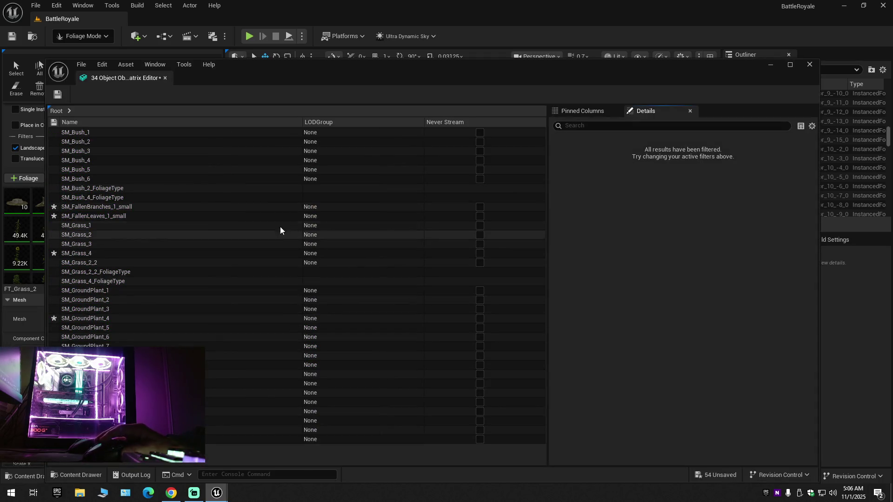
pyautogui.click(160, 233)
pyautogui.hotkey('ctrl', 'a')
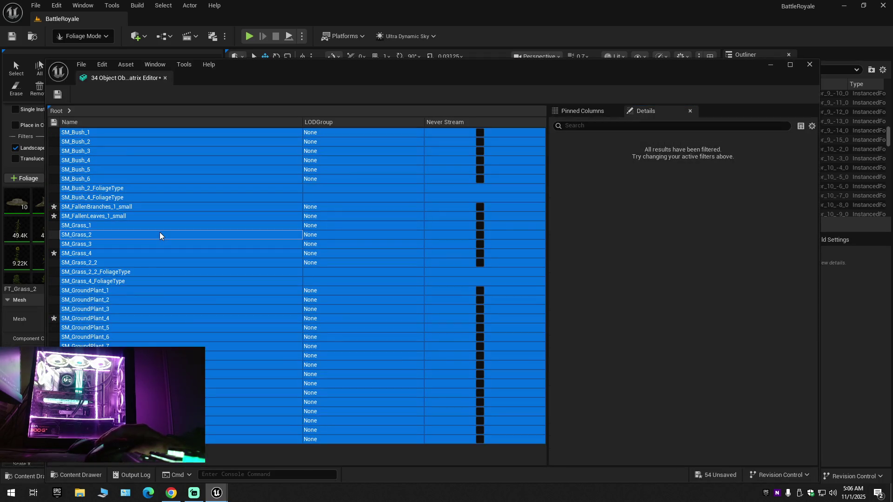
pyautogui.click(88, 178)
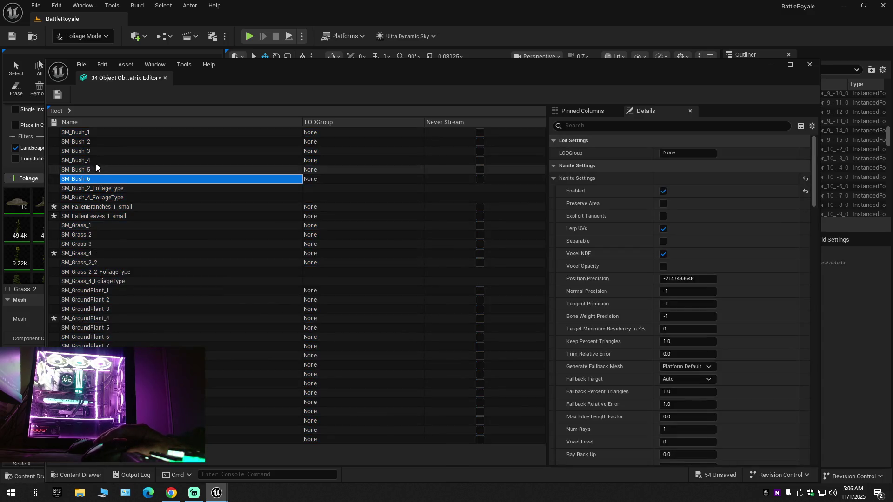
pyautogui.keyDown('shift'); pyautogui.click(95, 263); pyautogui.keyUp('shift')
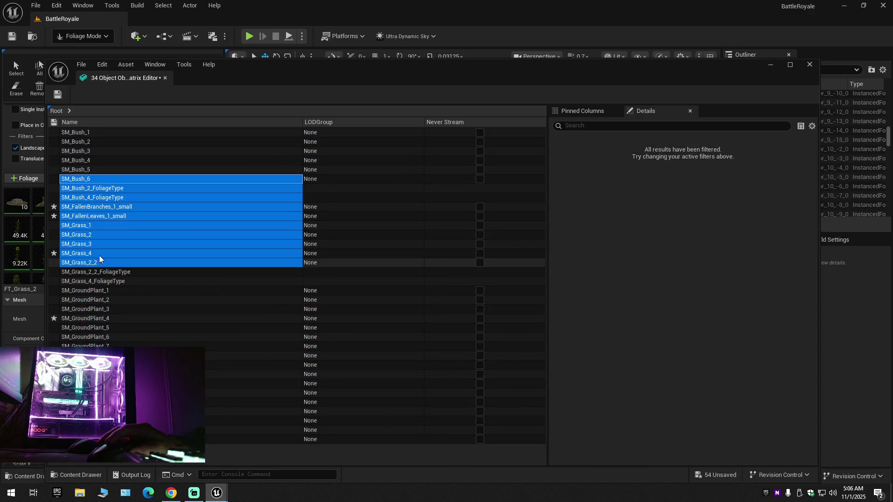
pyautogui.keyDown('ctrl'); pyautogui.click(102, 197); pyautogui.keyUp('ctrl')
pyautogui.keyDown('ctrl'); pyautogui.click(103, 190); pyautogui.keyUp('ctrl')
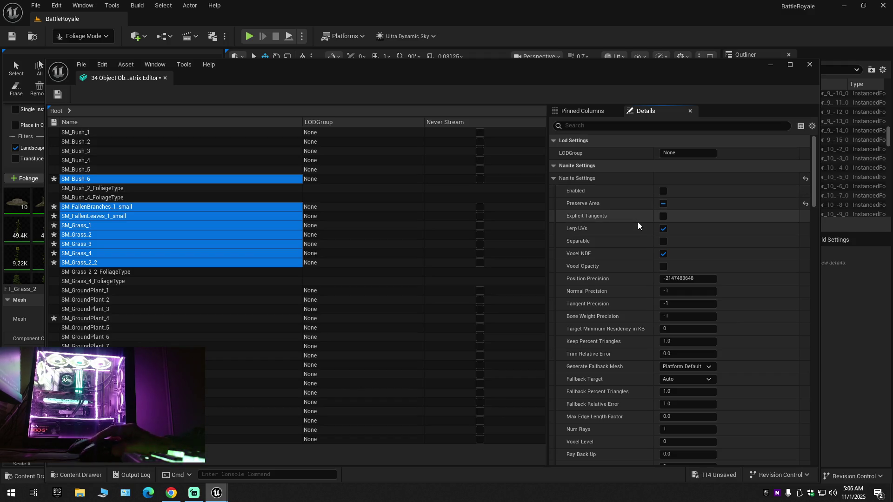
# Step: Turn Nanite on with Preserve Area for the selected meshes and save them
pyautogui.click(663, 192)
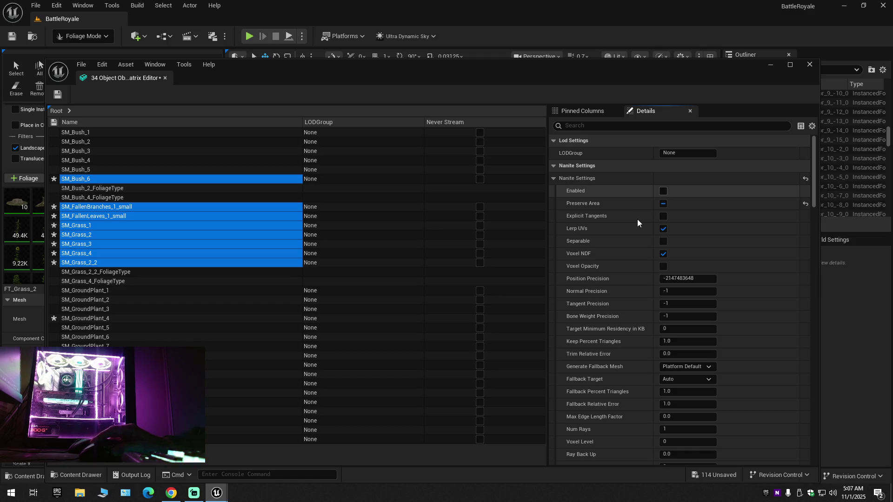
pyautogui.click(663, 191)
pyautogui.click(663, 203)
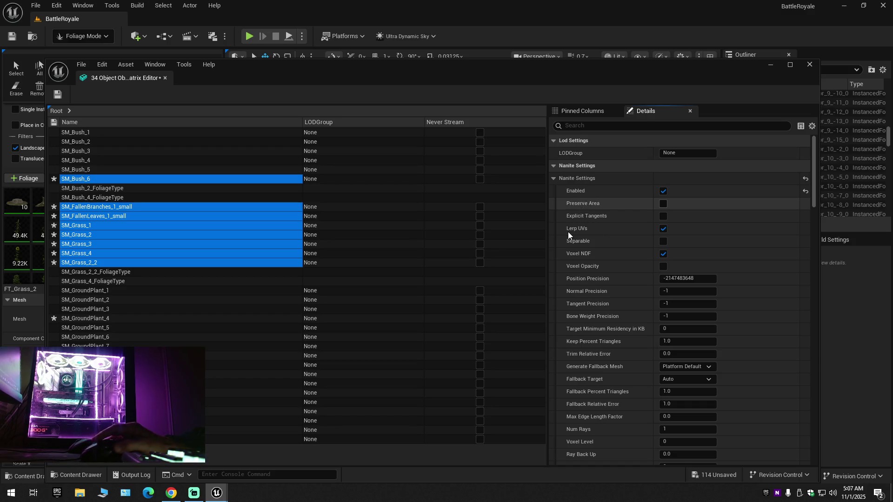
pyautogui.click(586, 204)
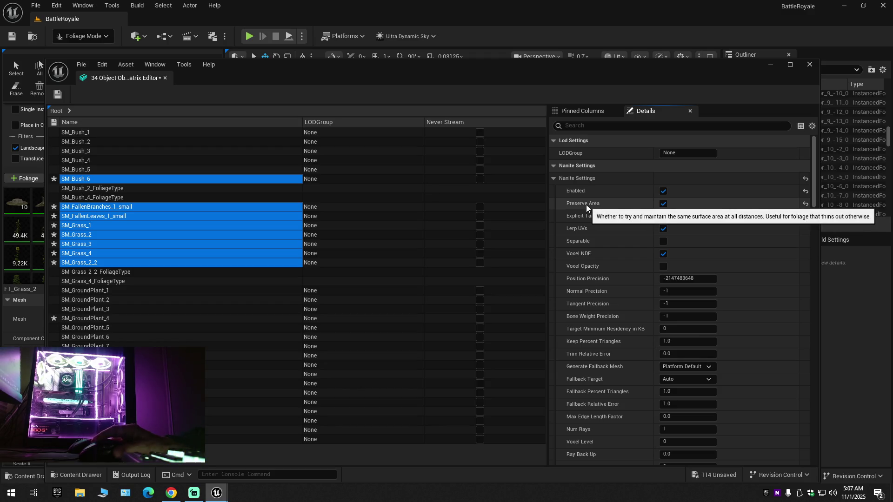
pyautogui.click(57, 96)
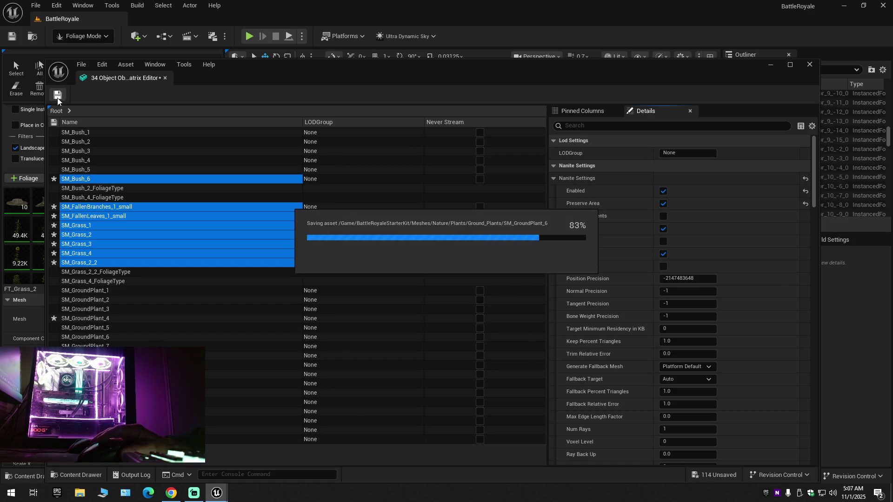
pyautogui.click(93, 133)
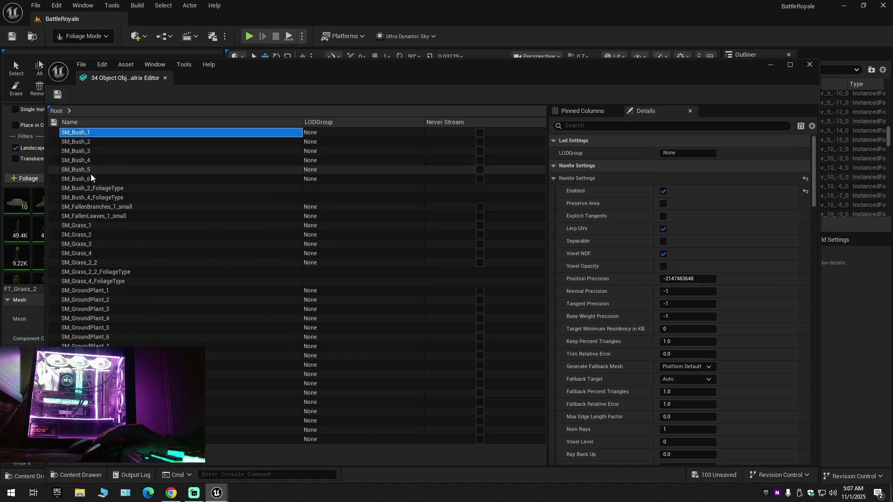
# Step: Select SM_Bush_1 through SM_Grass_2_2, dropping the Bush_2 and Bush_4 FoliageType rows
pyautogui.keyDown('shift'); pyautogui.click(91, 261); pyautogui.keyUp('shift')
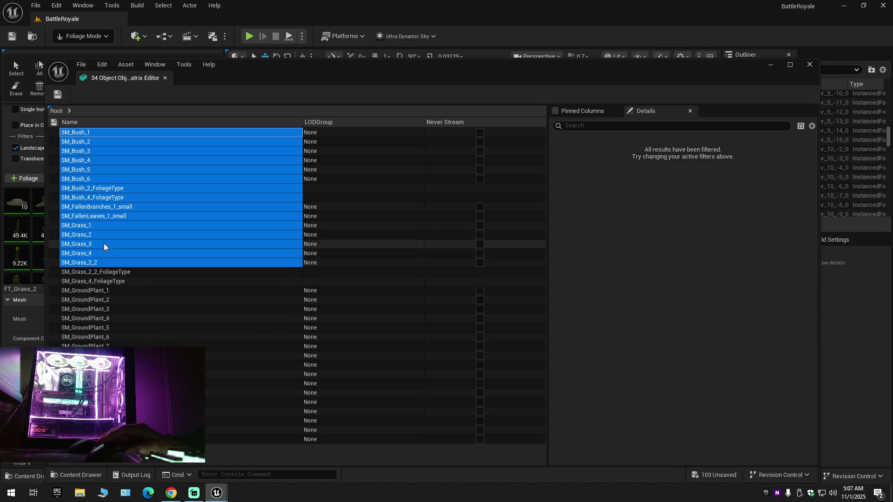
pyautogui.keyDown('ctrl'); pyautogui.click(103, 197); pyautogui.keyUp('ctrl')
pyautogui.keyDown('ctrl'); pyautogui.click(105, 189); pyautogui.keyUp('ctrl')
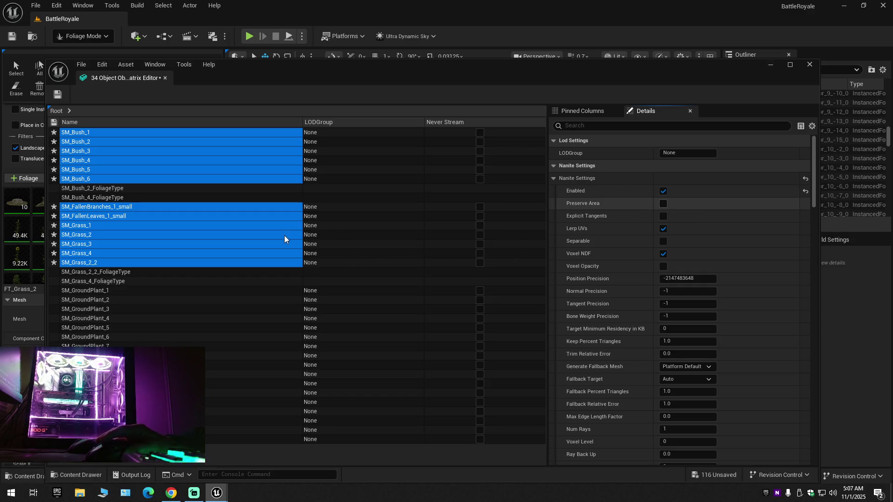
pyautogui.click(107, 198)
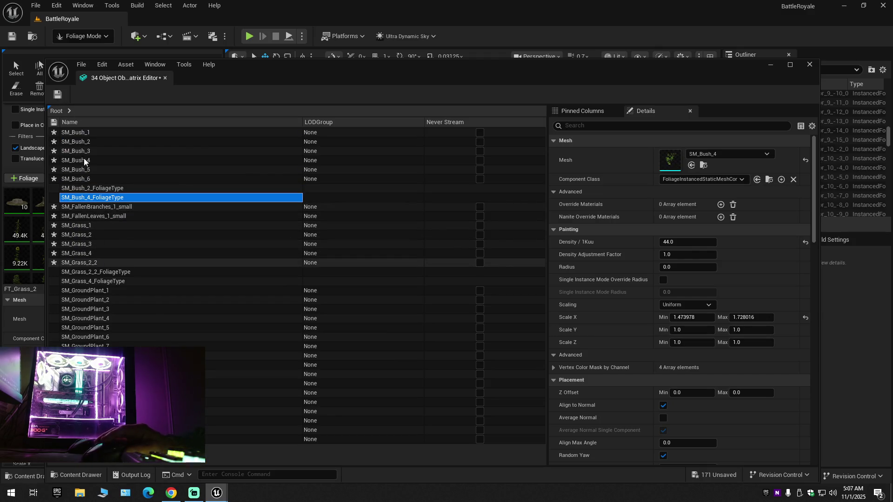
# Step: Reselect SM_Grass_2_2 up to SM_Bush_1 without FoliageType rows, save, and close the Property Matrix
pyautogui.click(80, 262)
pyautogui.keyDown('shift'); pyautogui.click(90, 132); pyautogui.keyUp('shift')
pyautogui.keyDown('ctrl'); pyautogui.click(113, 189); pyautogui.keyUp('ctrl')
pyautogui.keyDown('ctrl'); pyautogui.click(114, 198); pyautogui.keyUp('ctrl')
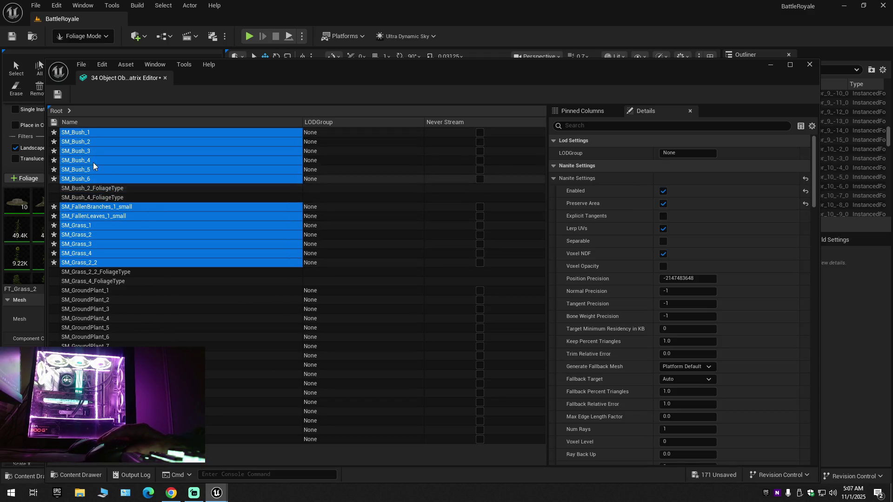
pyautogui.click(57, 95)
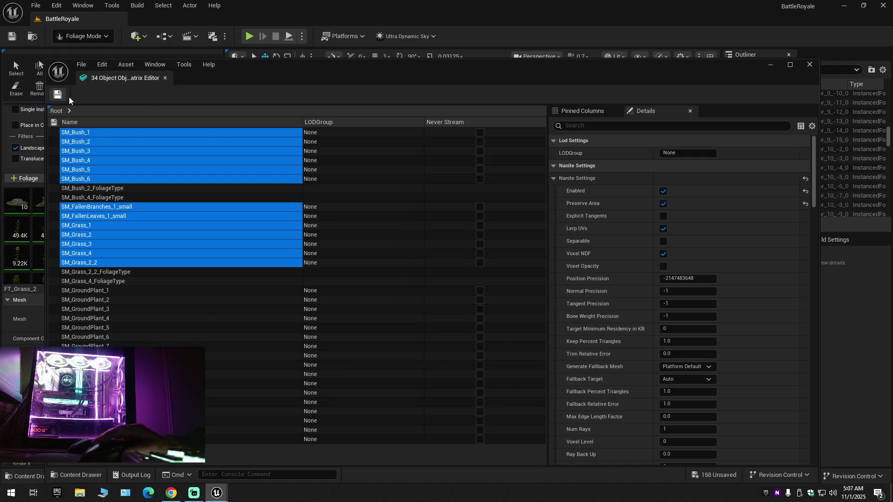
pyautogui.click(165, 78)
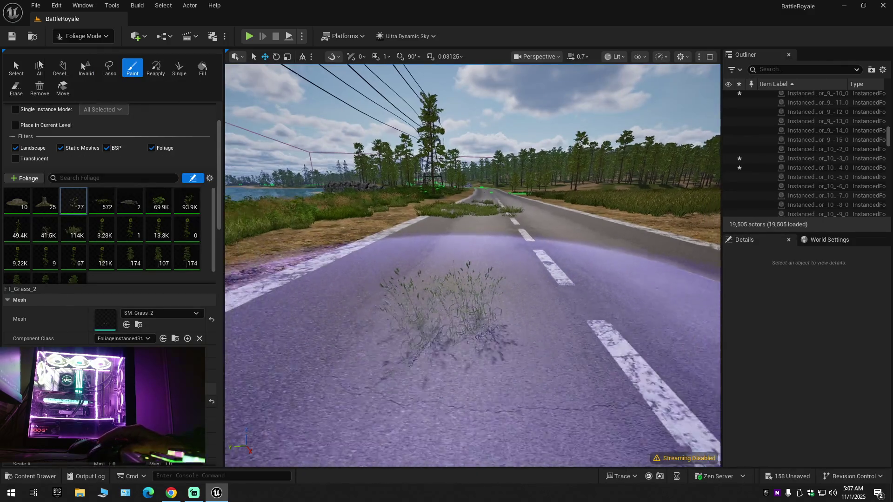
# Step: Fly the camera over the road and grass fields, then open the Content Drawer at Ground_Plants
pyautogui.press('w')
pyautogui.scroll(2, 472, 265)
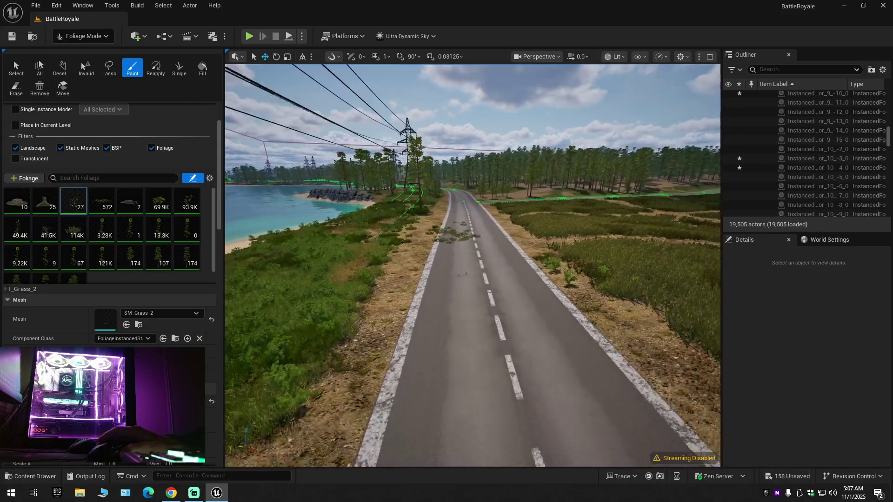
pyautogui.scroll(2, 472, 265)
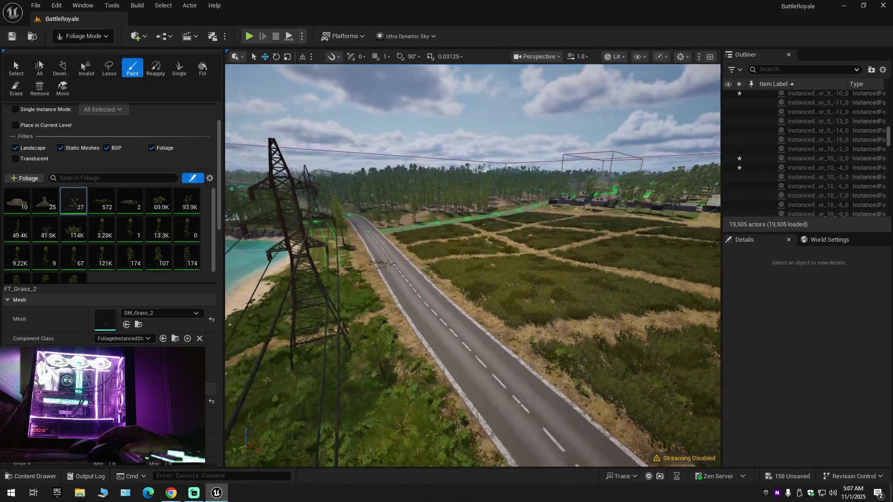
pyautogui.scroll(2, 472, 265)
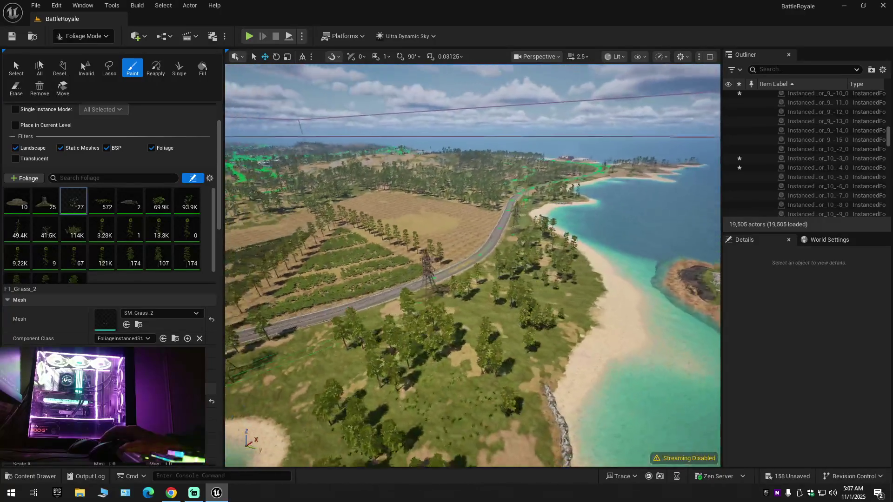
pyautogui.press('w')
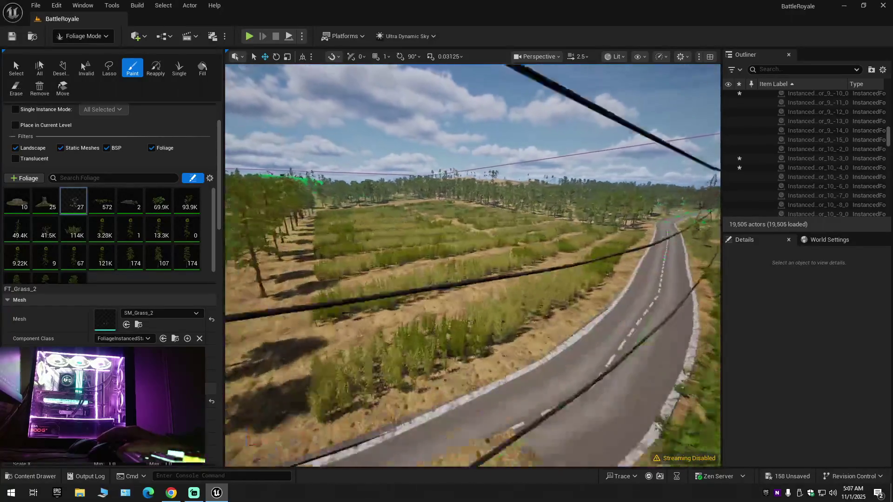
pyautogui.scroll(-1, 472, 265)
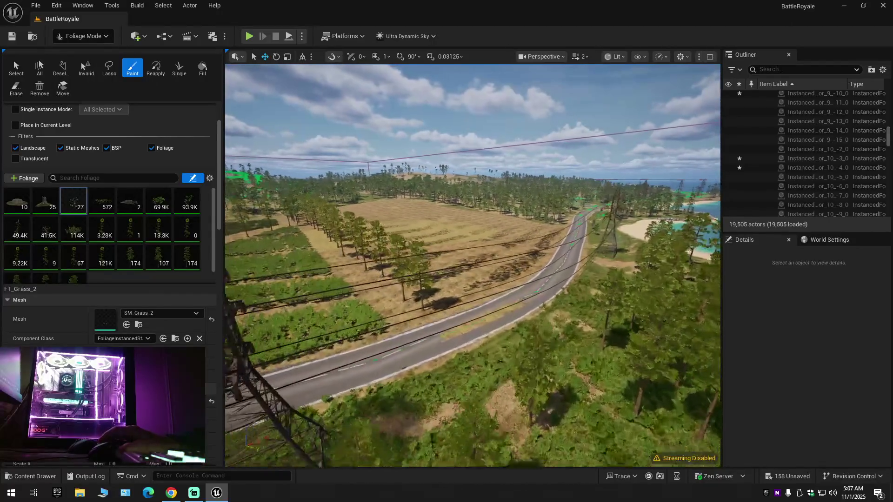
pyautogui.press('w')
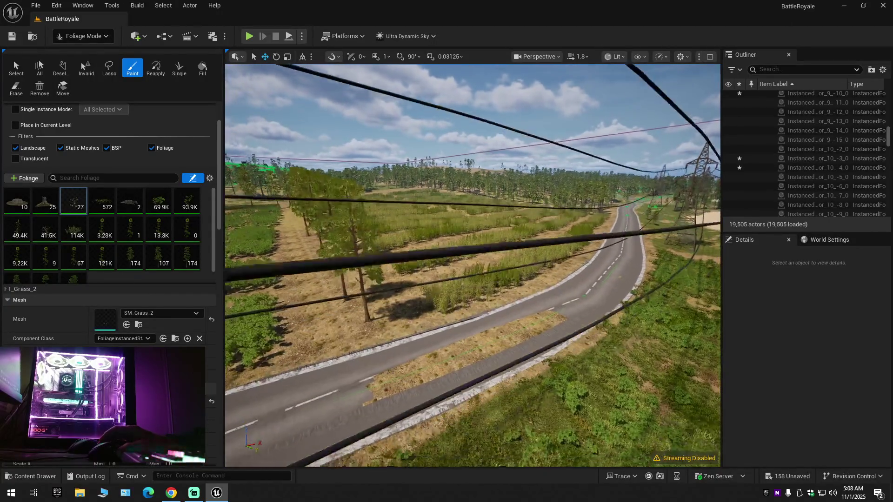
pyautogui.press('s')
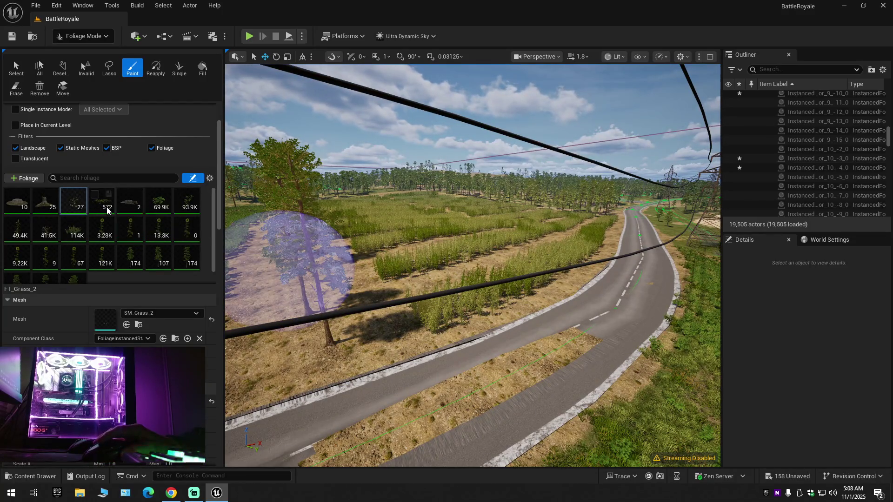
pyautogui.hotkey('ctrl', 'space')
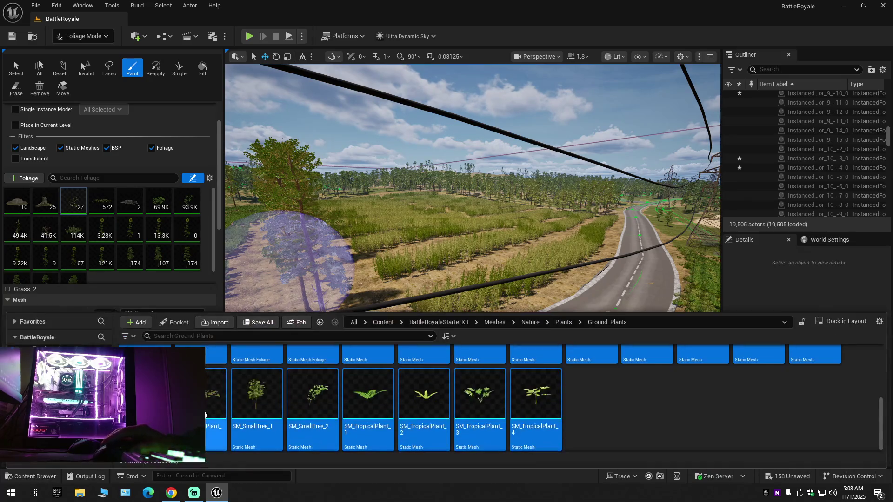
# Step: Open the plant meshes in the Property Matrix, filter for Nanite, and select SM_GroundPlant_1 onward
pyautogui.rightClick(324, 399)
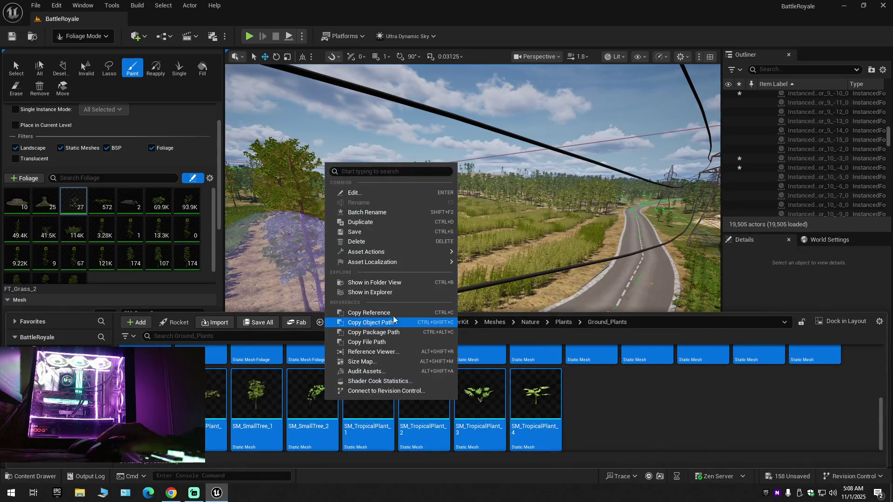
pyautogui.moveTo(367, 252)
pyautogui.click(511, 379)
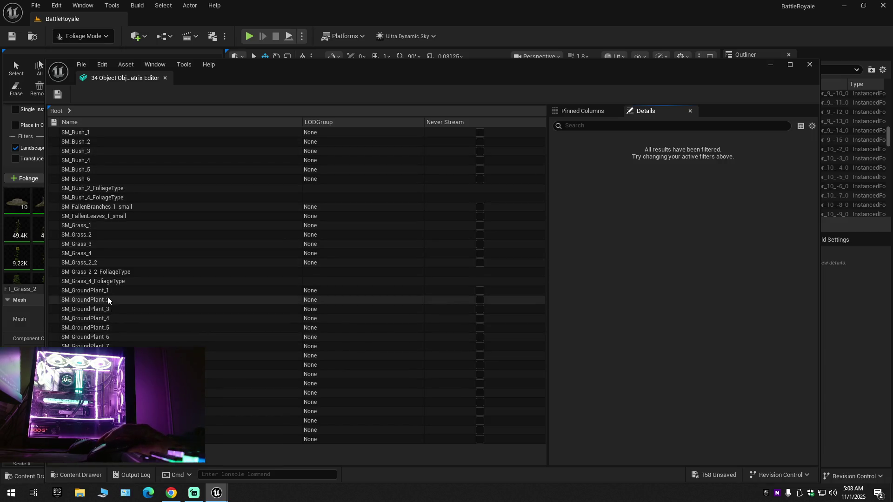
pyautogui.click(106, 273)
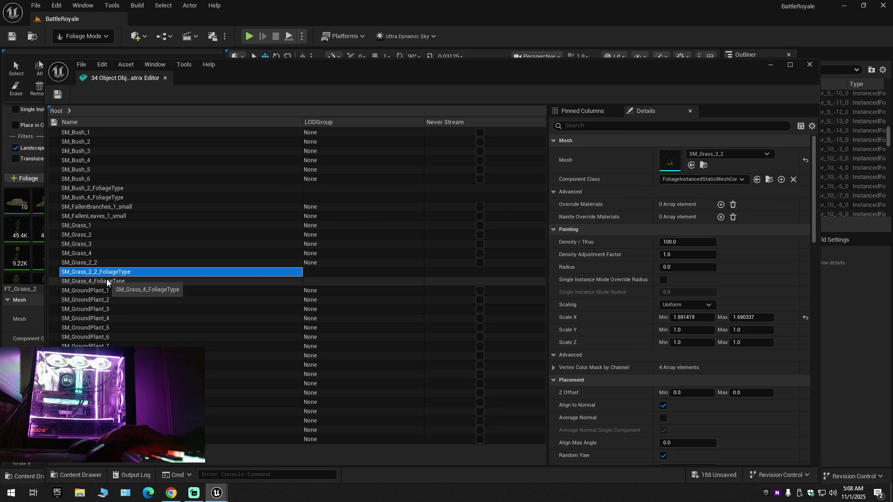
pyautogui.click(107, 280)
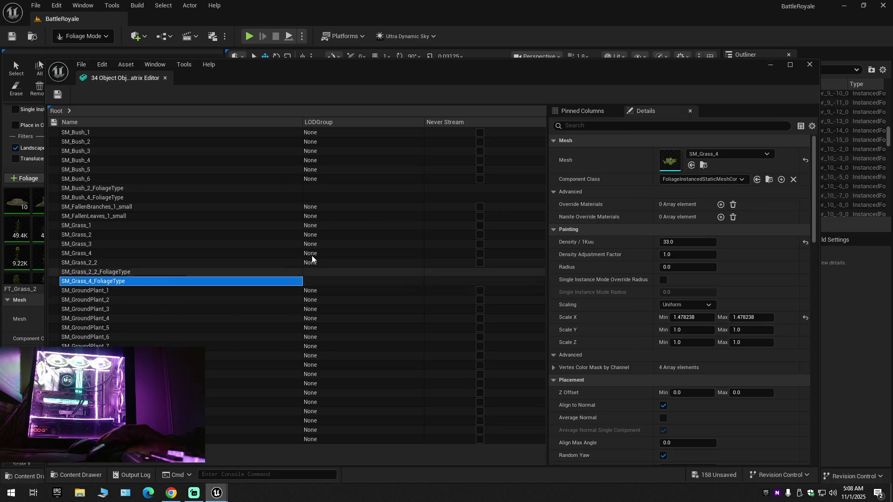
pyautogui.click(589, 128)
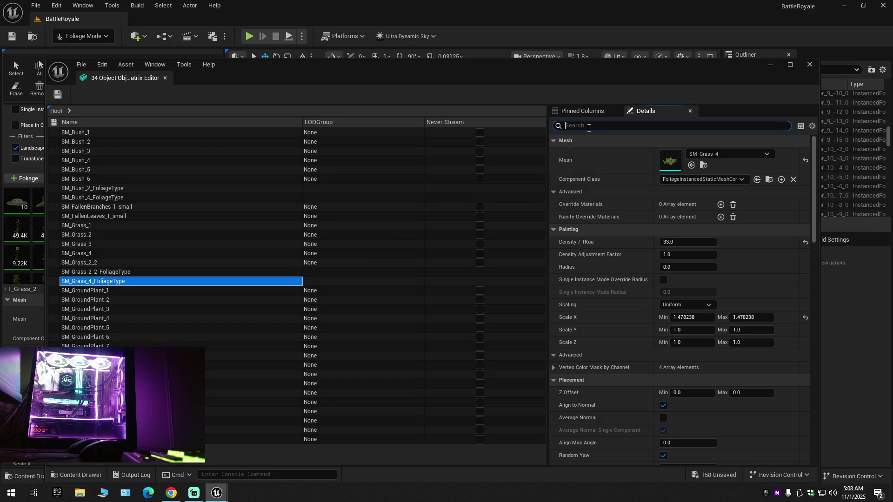
pyautogui.write('nan')
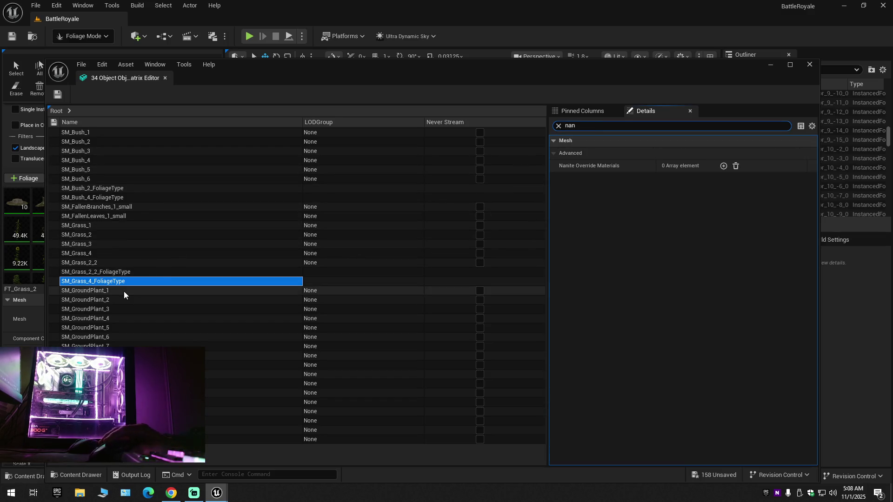
pyautogui.click(123, 291)
pyautogui.keyDown('shift'); pyautogui.click(260, 439); pyautogui.keyUp('shift')
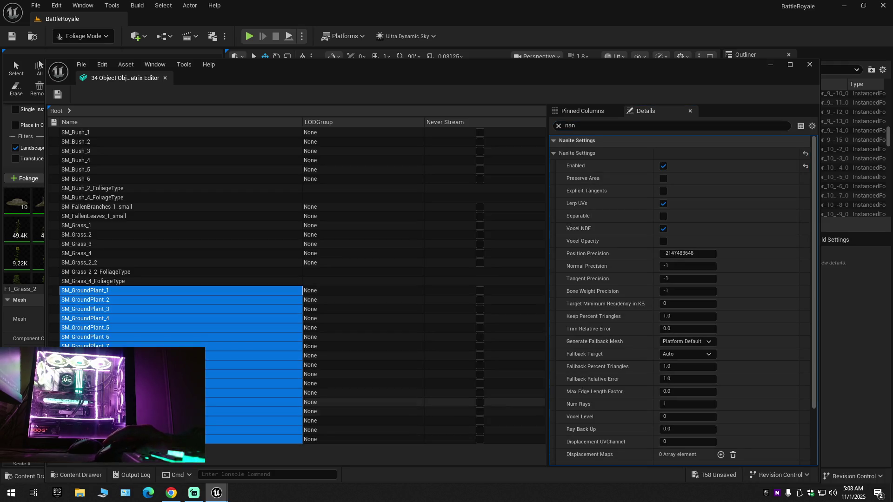
# Step: Enable Preserve Area, select all meshes from SM_Bush_1 excluding FoliageType rows, and save
pyautogui.click(663, 178)
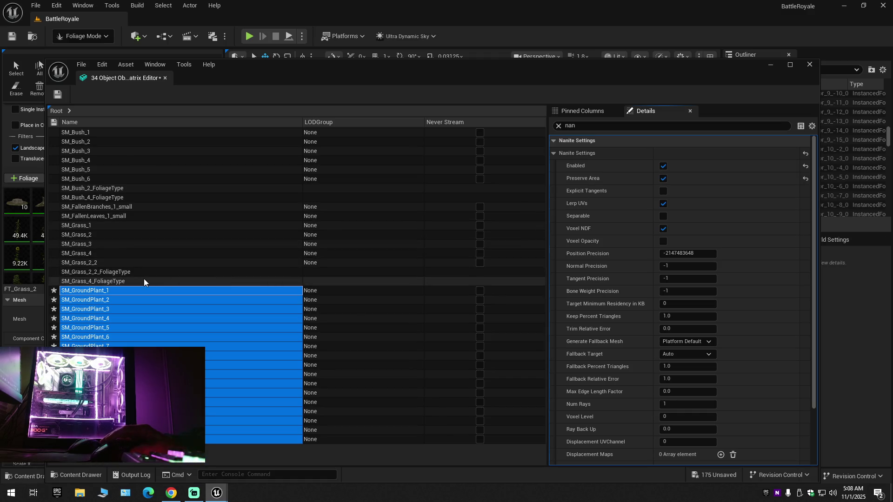
pyautogui.keyDown('shift'); pyautogui.click(98, 134); pyautogui.keyUp('shift')
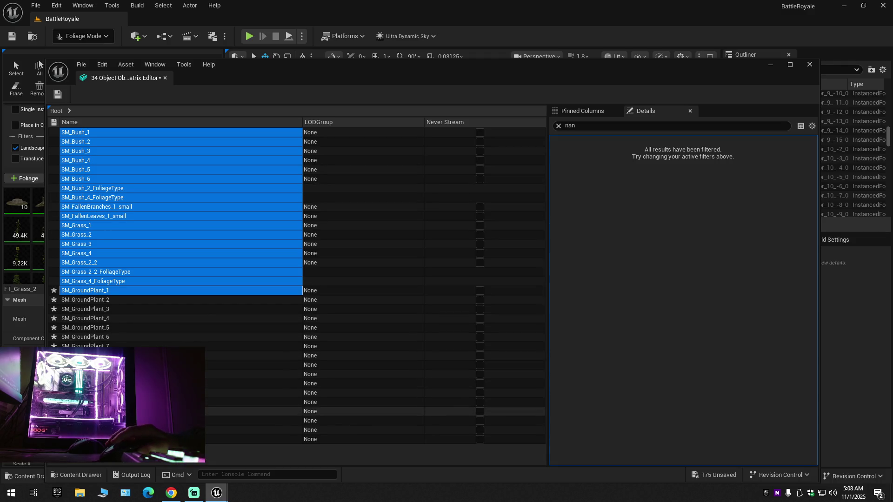
pyautogui.keyDown('shift'); pyautogui.click(139, 439); pyautogui.keyUp('shift')
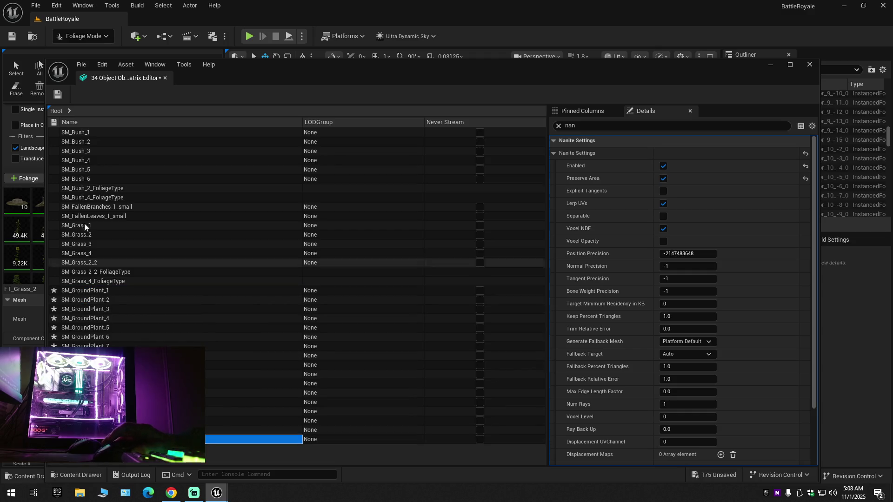
pyautogui.keyDown('shift'); pyautogui.click(82, 132); pyautogui.keyUp('shift')
pyautogui.keyDown('ctrl'); pyautogui.click(118, 188); pyautogui.keyUp('ctrl')
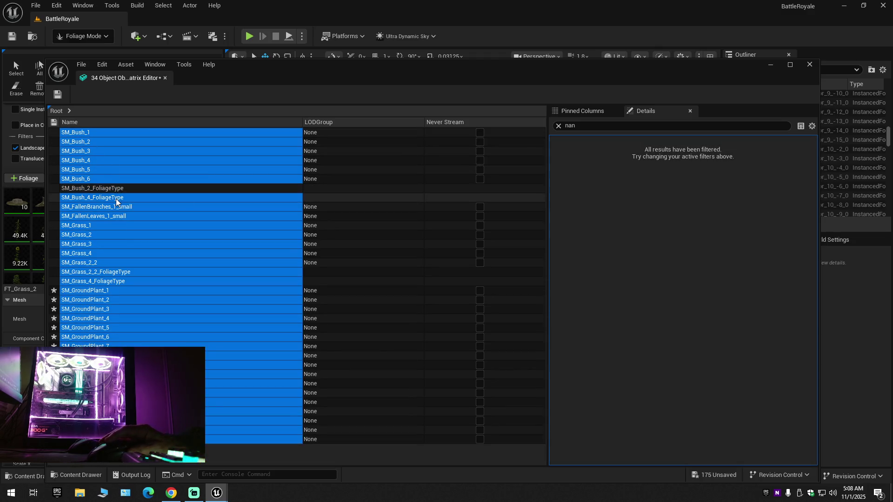
pyautogui.keyDown('ctrl'); pyautogui.click(116, 198); pyautogui.keyUp('ctrl')
pyautogui.keyDown('ctrl'); pyautogui.click(120, 272); pyautogui.keyUp('ctrl')
pyautogui.keyDown('ctrl'); pyautogui.click(115, 281); pyautogui.keyUp('ctrl')
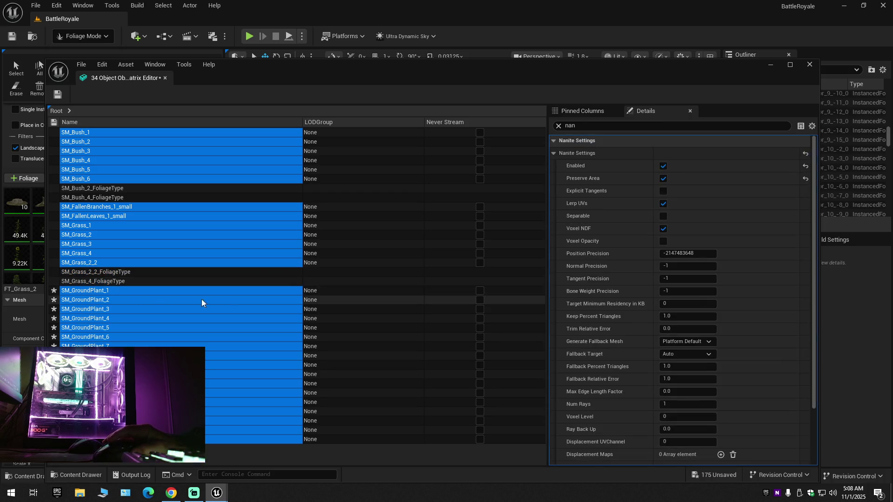
pyautogui.click(58, 95)
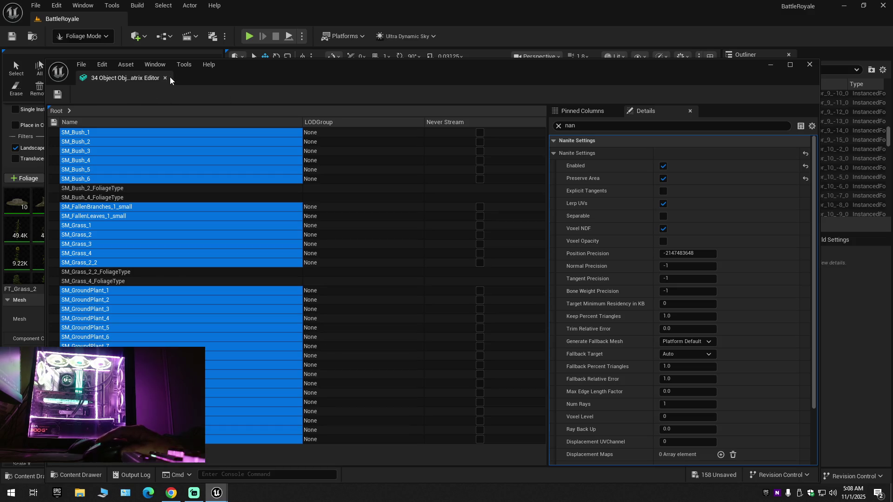
# Step: Dock the Property Matrix into the main tab bar and compare it with the BattleRoyale level view
pyautogui.moveTo(129, 79)
pyautogui.mouseDown()
pyautogui.moveTo(158, 26)
pyautogui.moveTo(133, 22)
pyautogui.mouseUp()
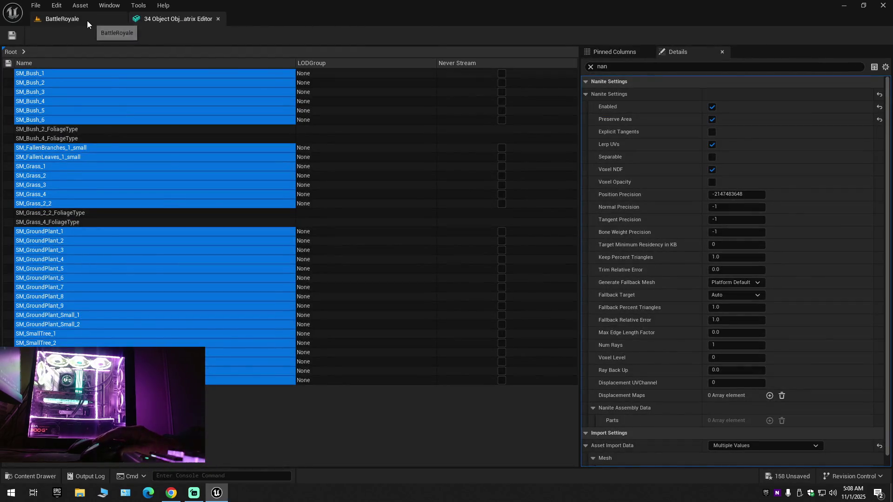
pyautogui.click(88, 21)
pyautogui.press('w')
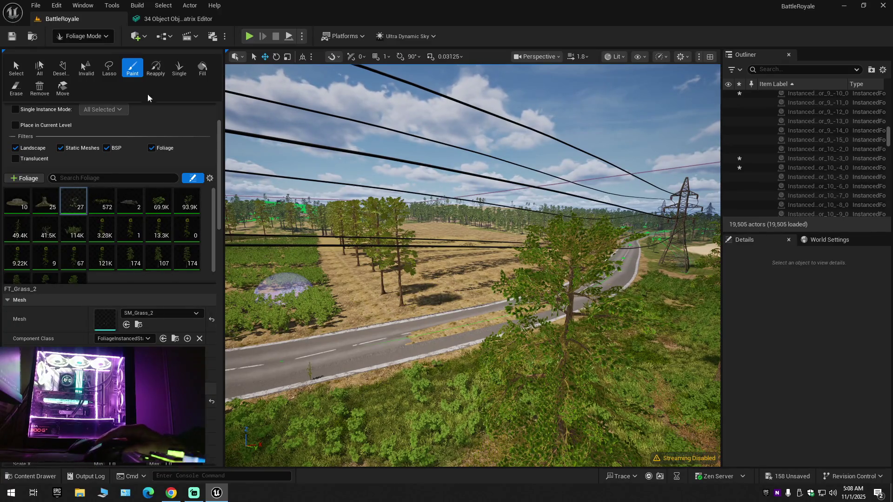
pyautogui.click(176, 19)
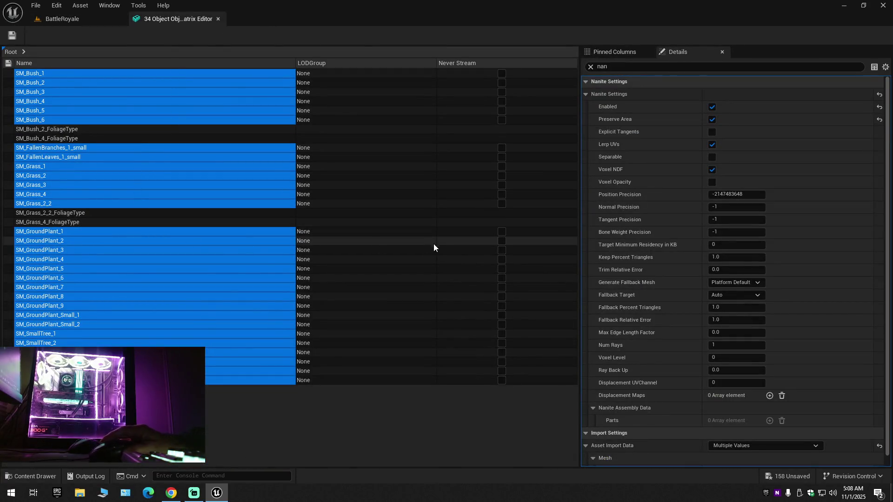
pyautogui.click(102, 19)
pyautogui.scroll(-1, 472, 265)
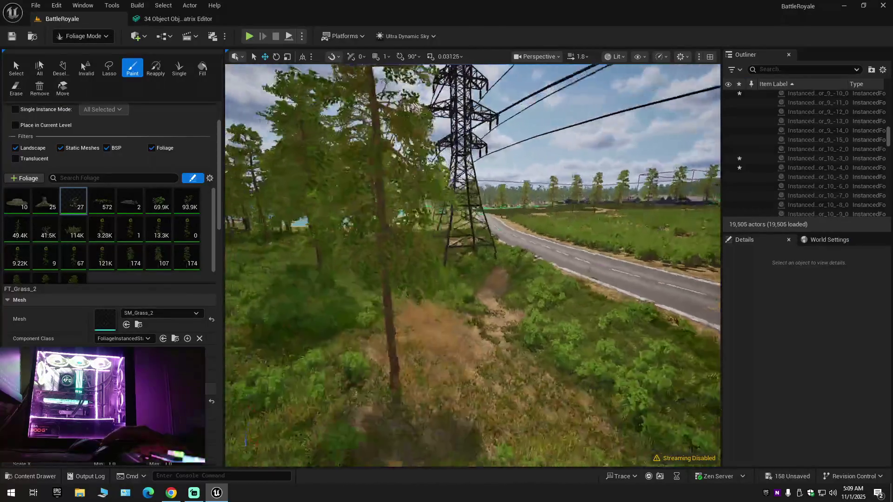
pyautogui.press('s')
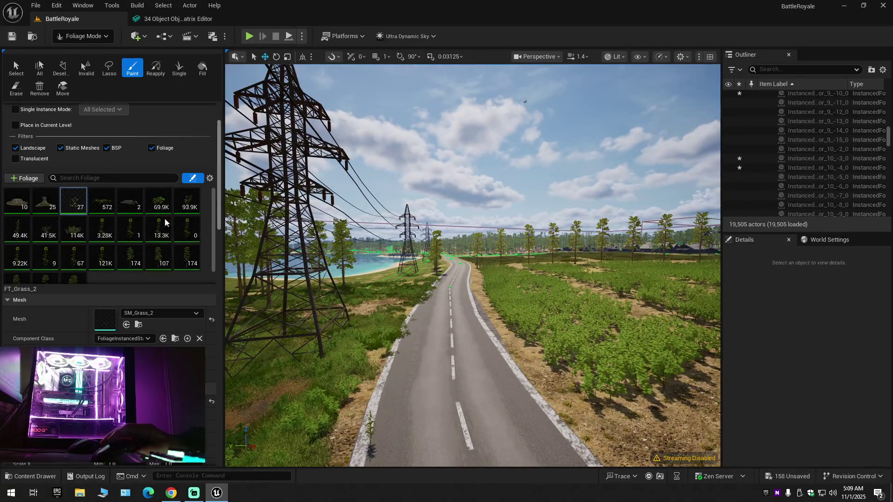
pyautogui.click(177, 20)
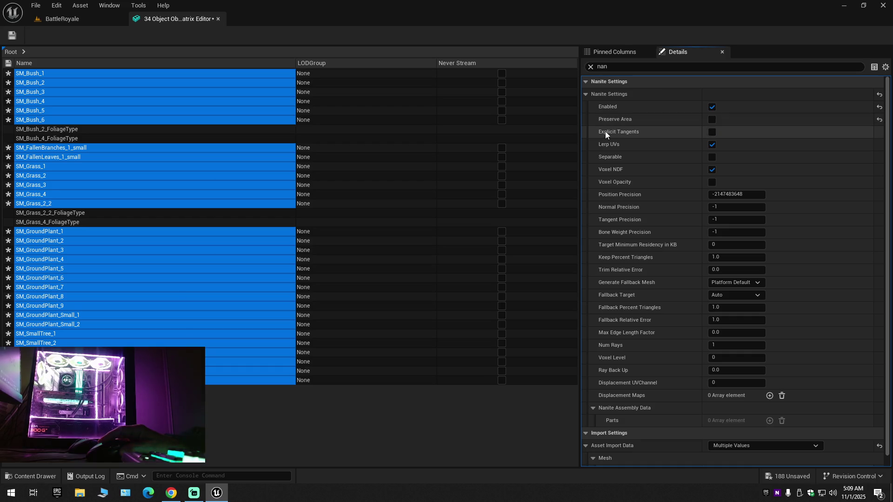
# Step: Save the plant meshes, fly the camera down the road past the pylons, and return to the matrix
pyautogui.click(19, 35)
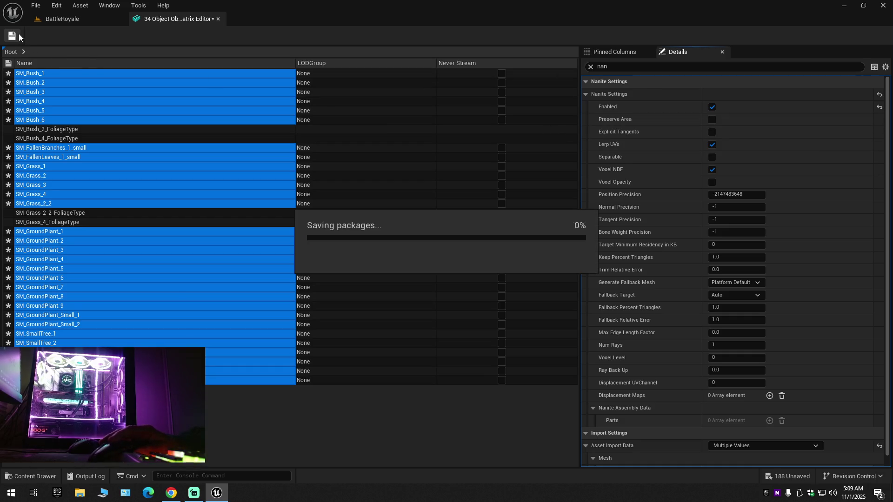
pyautogui.click(78, 18)
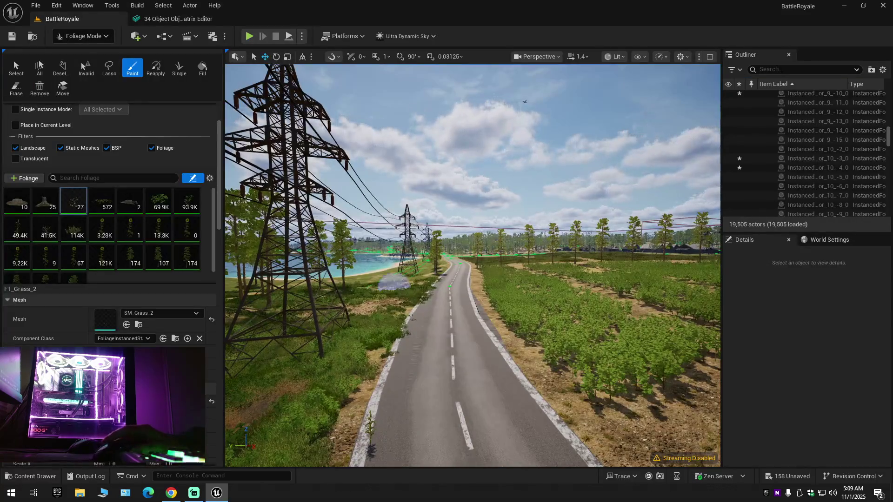
pyautogui.press('w')
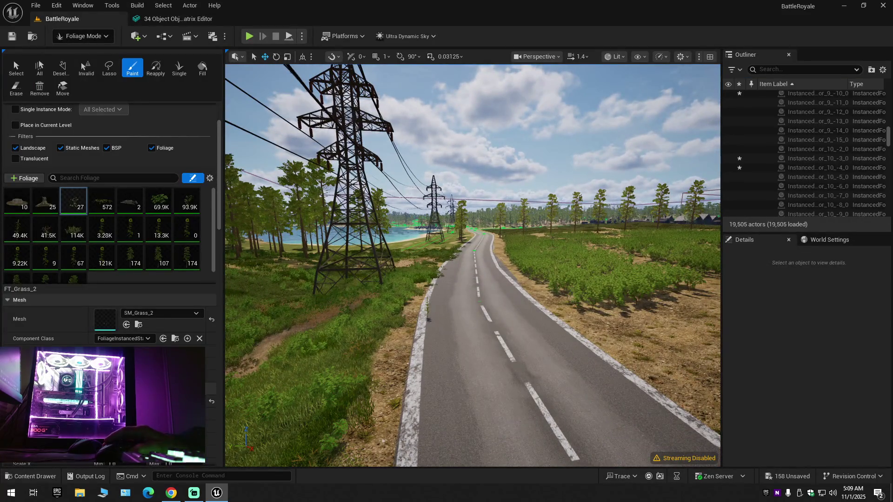
pyautogui.press('w')
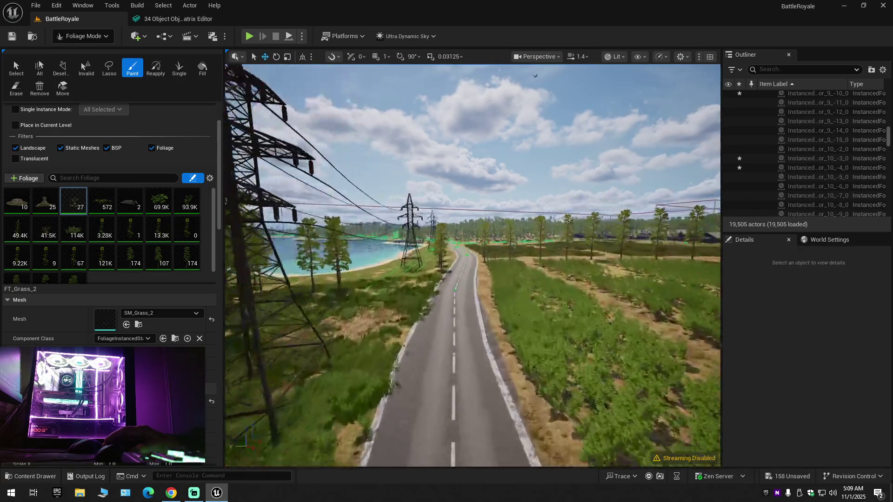
pyautogui.press('w')
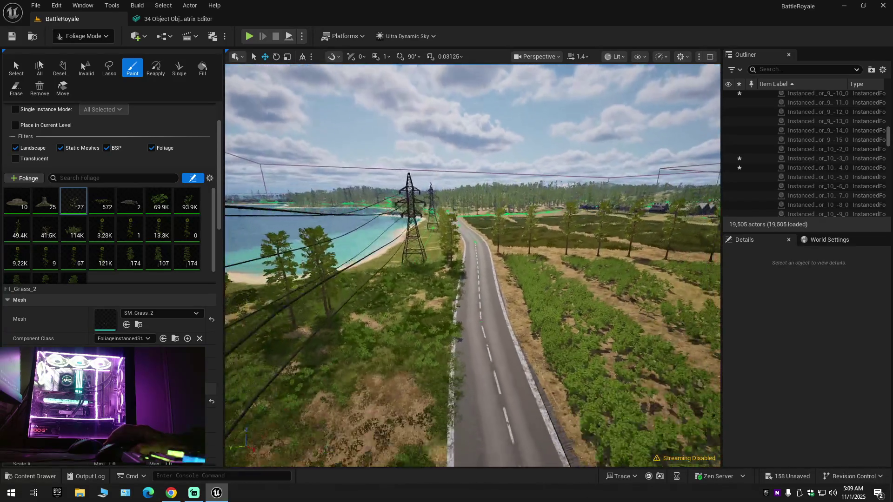
pyautogui.press('w')
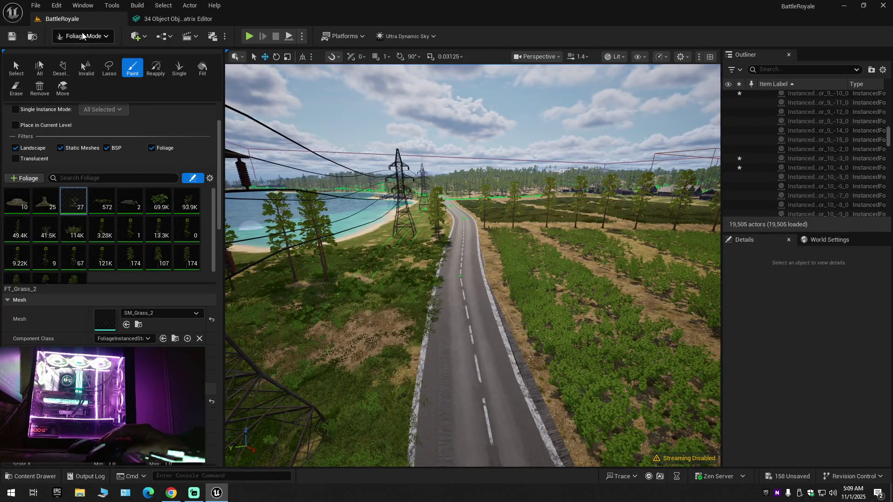
pyautogui.click(163, 20)
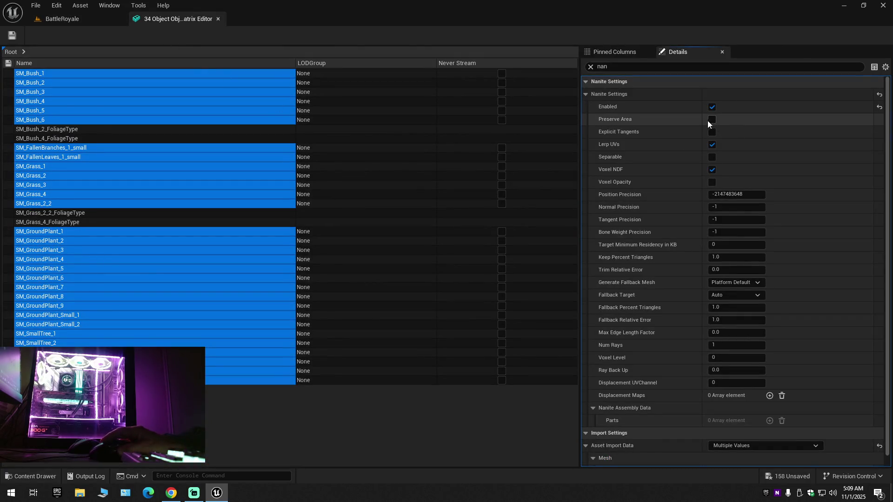
# Step: Re-tick Preserve Area, filter the Details by 'sp', save the meshes, and close the Property Matrix
pyautogui.click(643, 128)
pyautogui.moveTo(608, 67); pyautogui.dragTo(584, 64)
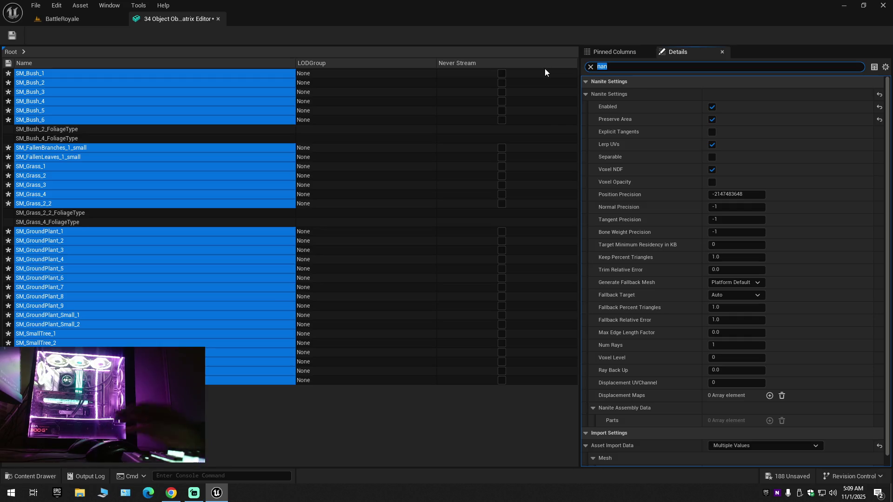
pyautogui.write('sp')
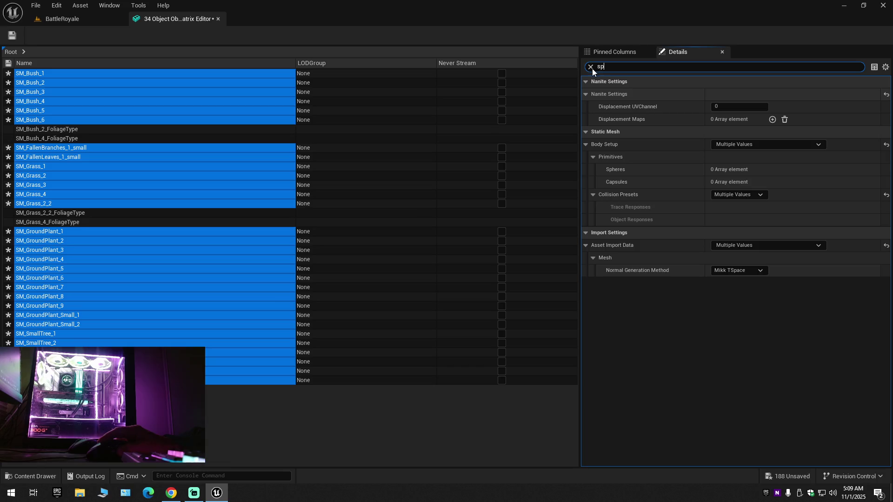
pyautogui.click(12, 35)
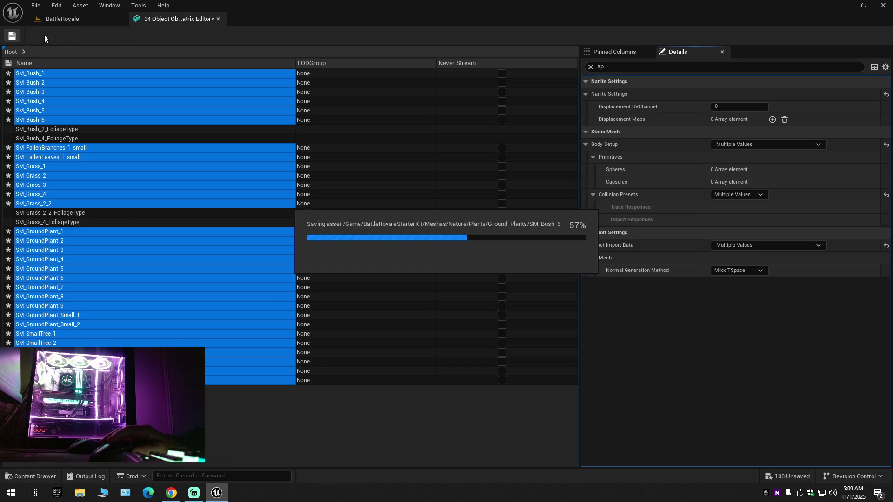
pyautogui.click(218, 19)
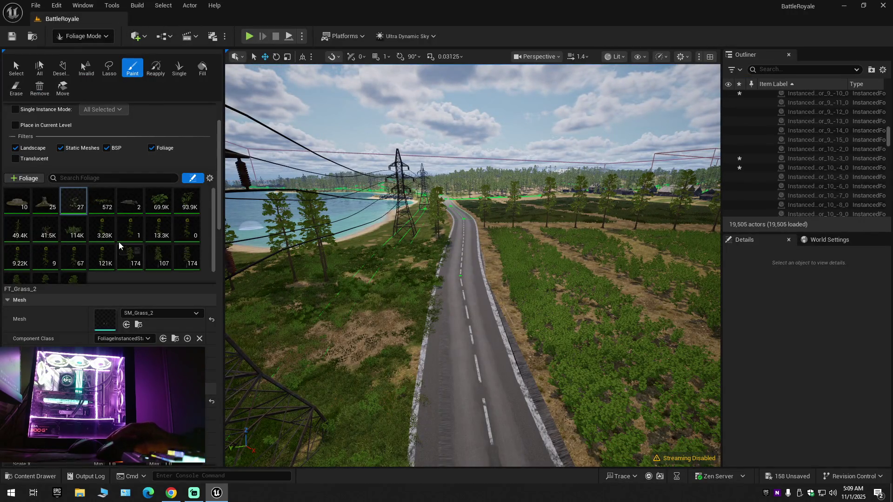
# Step: Browse to the corn plant in Farm_Plants and select its three corn plant assets
pyautogui.click(19, 236)
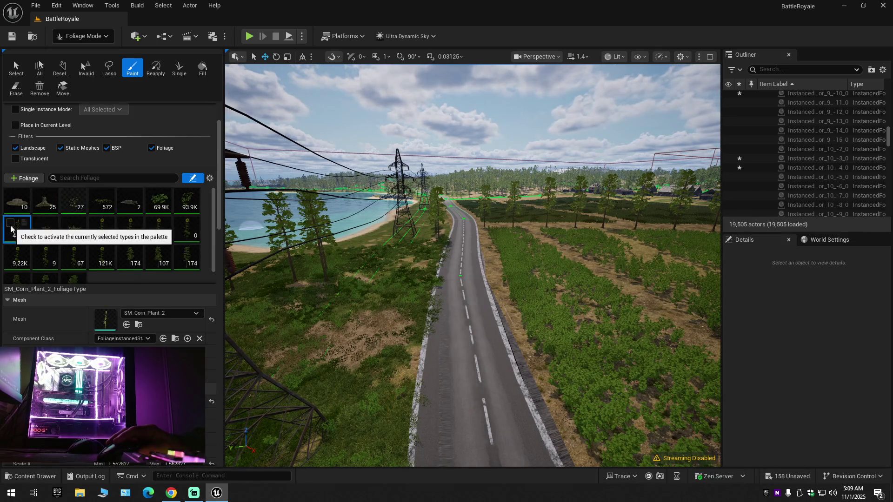
pyautogui.click(138, 324)
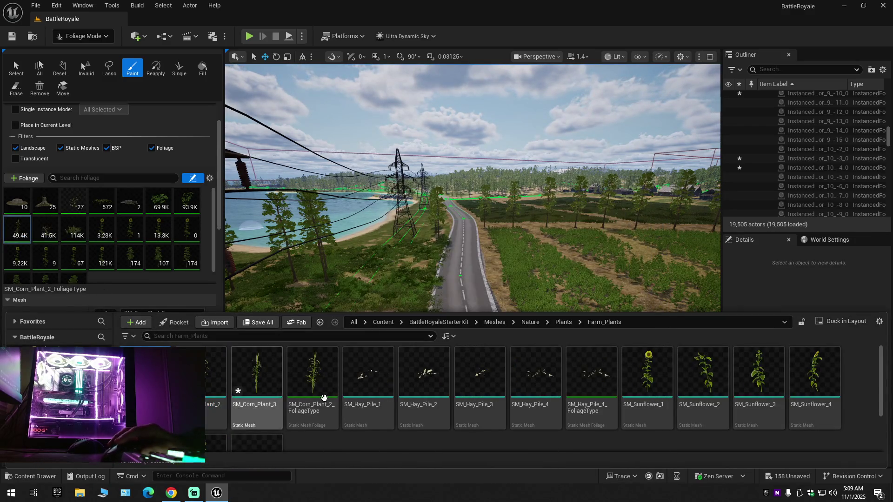
pyautogui.keyDown('shift'); pyautogui.click(308, 383); pyautogui.keyUp('shift')
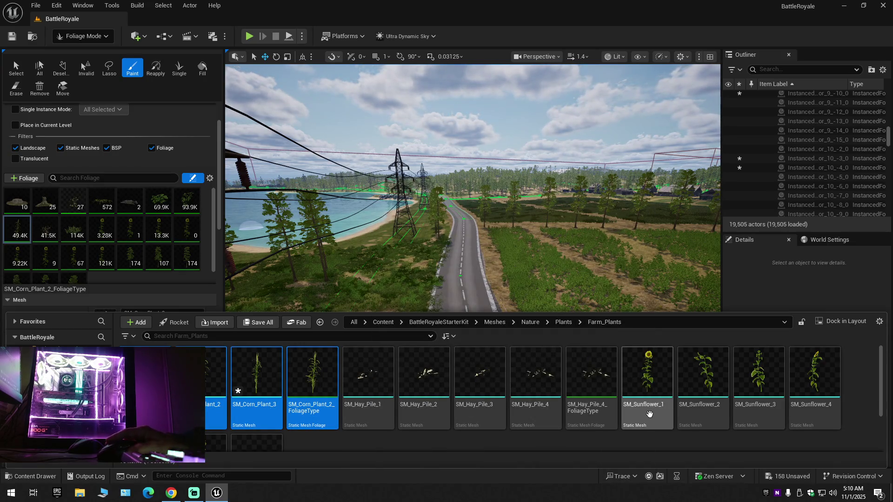
pyautogui.scroll(-1, 650, 414)
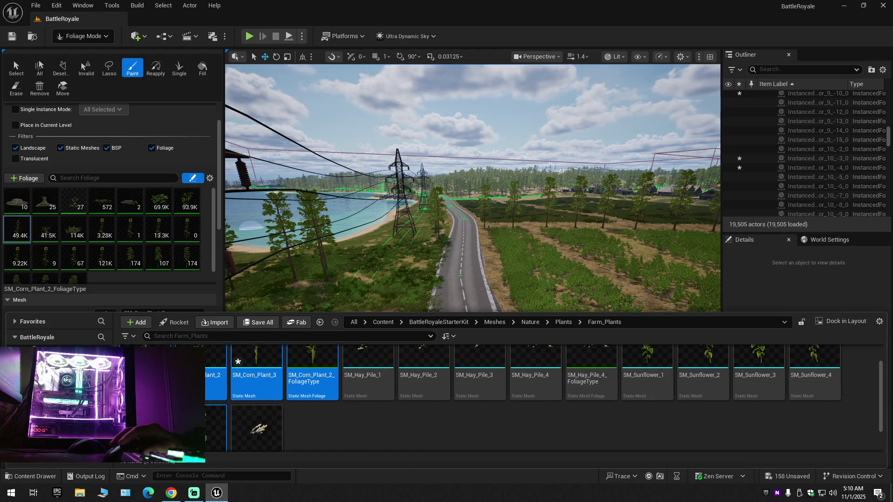
pyautogui.scroll(1, 514, 431)
# Step: Add SM_Sunflower_1 through SM_Sunflower_4 and open the whole selection in the Property Matrix
pyautogui.keyDown('ctrl'); pyautogui.click(647, 372); pyautogui.keyUp('ctrl')
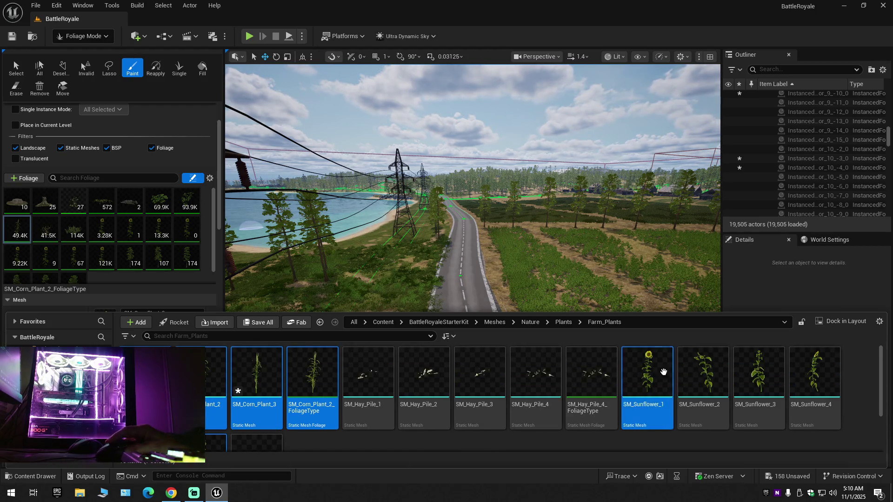
pyautogui.keyDown('ctrl'); pyautogui.click(703, 372); pyautogui.keyUp('ctrl')
pyautogui.keyDown('ctrl'); pyautogui.click(759, 375); pyautogui.keyUp('ctrl')
pyautogui.keyDown('ctrl'); pyautogui.click(820, 379); pyautogui.keyUp('ctrl')
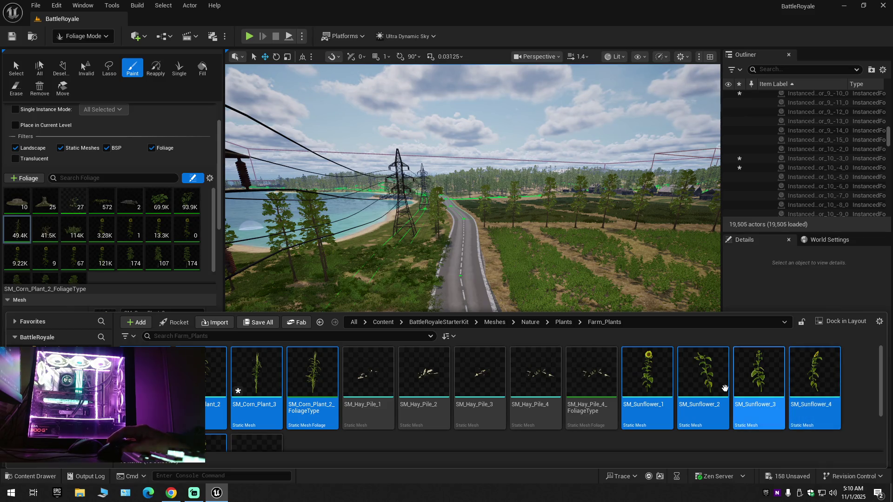
pyautogui.rightClick(653, 392)
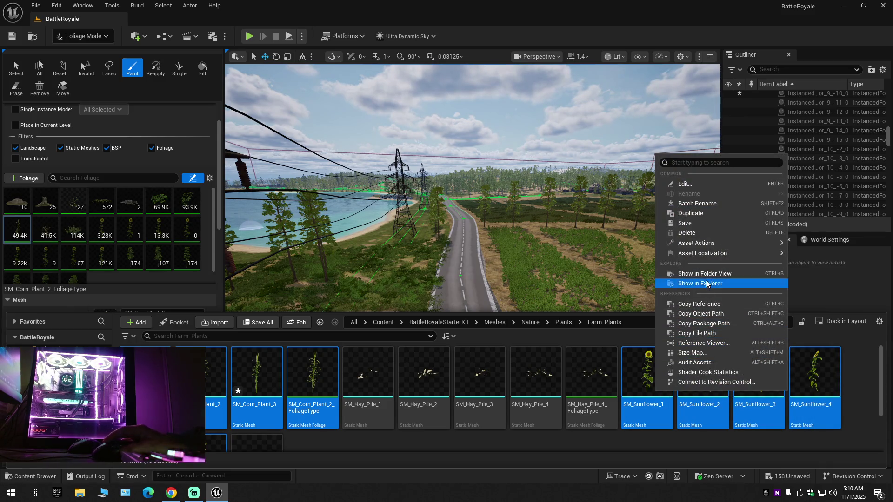
pyautogui.moveTo(688, 243)
pyautogui.click(600, 370)
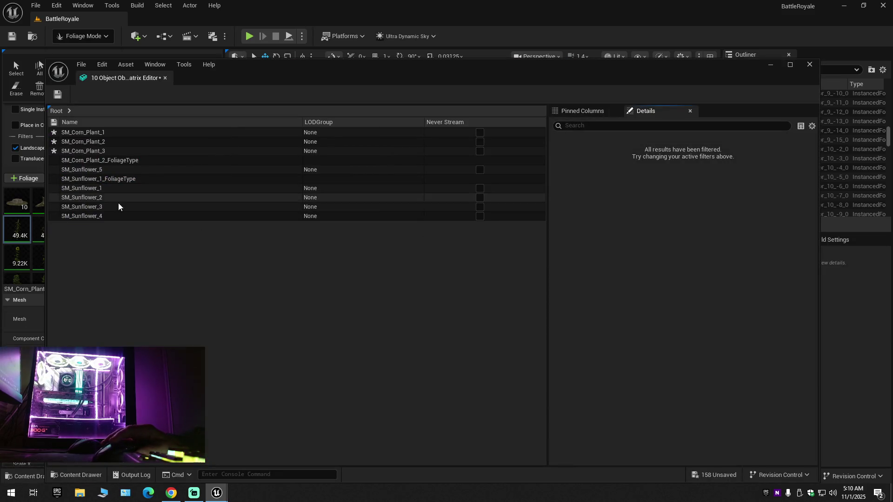
# Step: Select all matrix rows, dock the Property Matrix beside the level, and fly along the road
pyautogui.click(114, 207)
pyautogui.hotkey('ctrl', 'a')
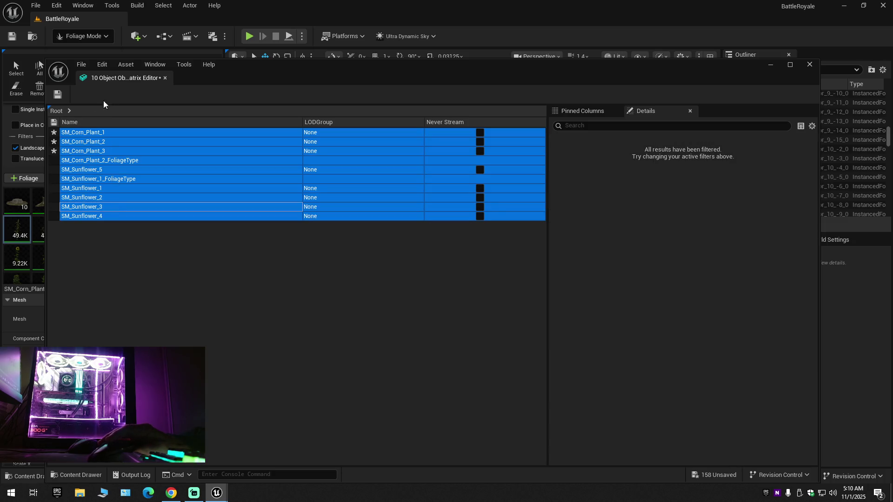
pyautogui.moveTo(122, 78); pyautogui.dragTo(157, 21)
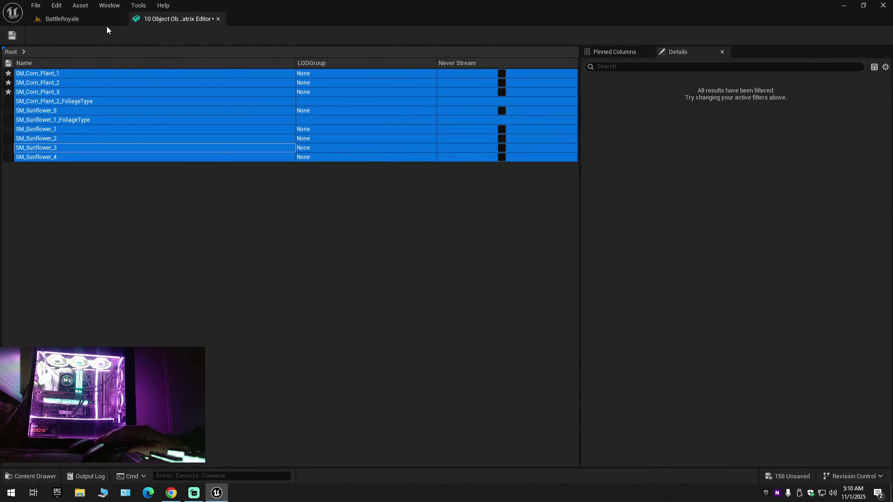
pyautogui.click(107, 27)
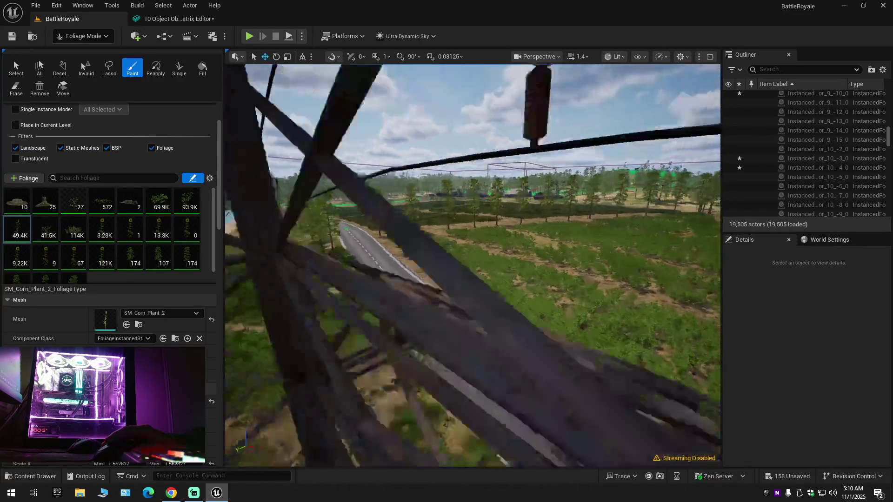
pyautogui.scroll(1, 473, 265)
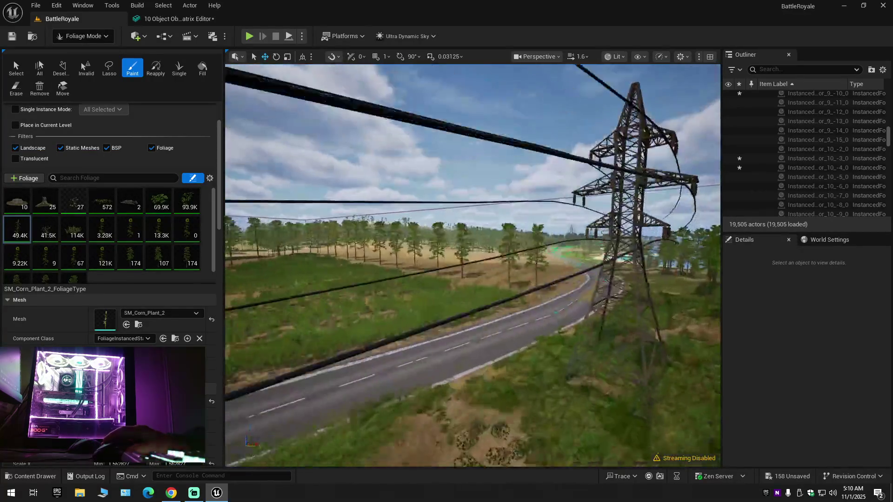
pyautogui.press('w')
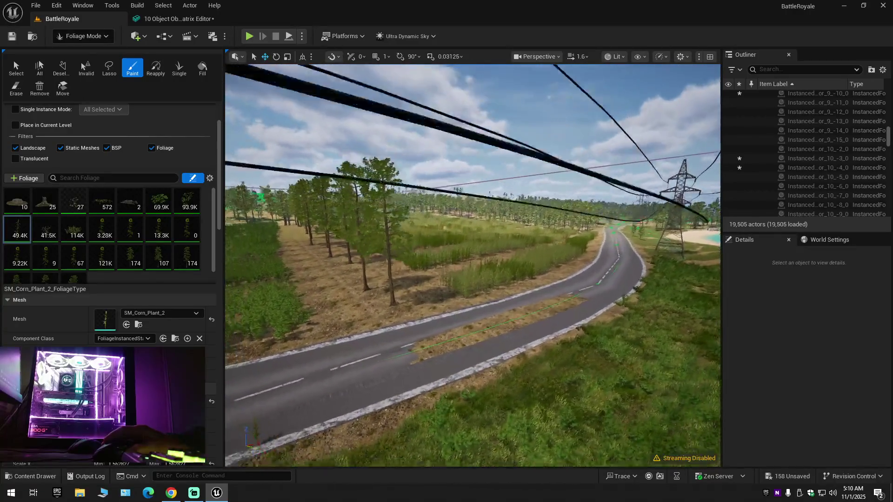
pyautogui.press('w')
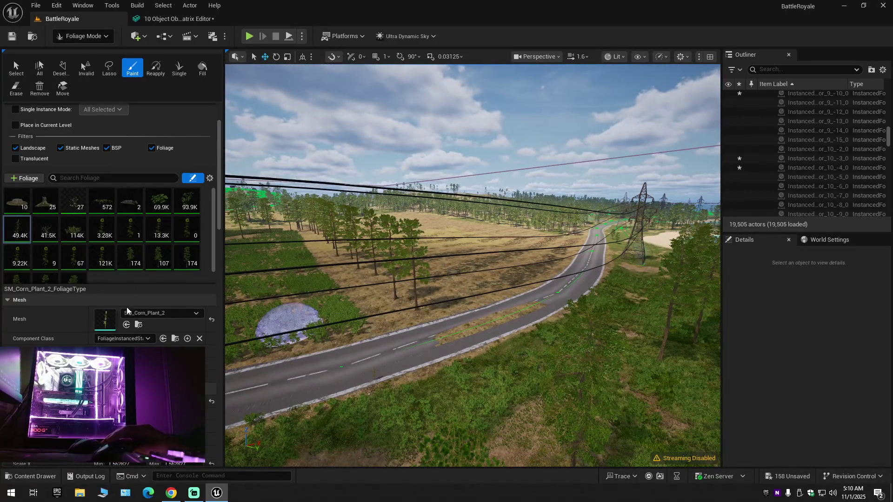
# Step: Select just the three corn plant meshes in the Property Matrix and save them
pyautogui.click(165, 19)
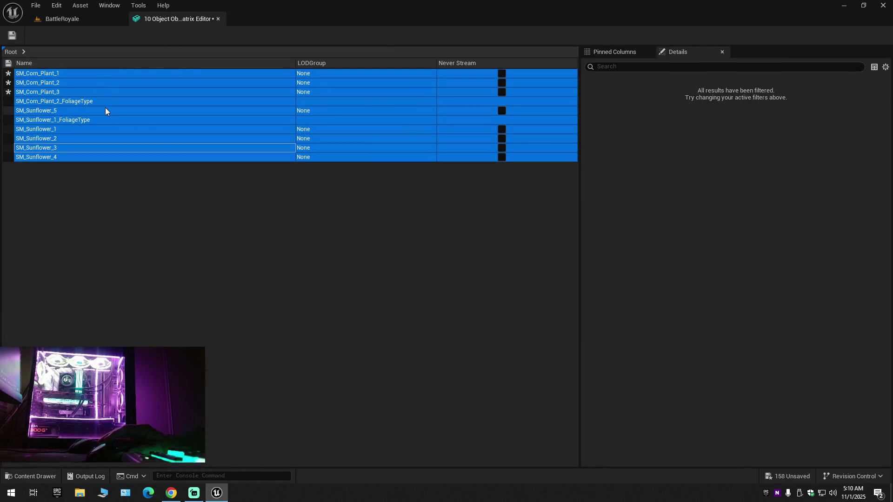
pyautogui.keyDown('ctrl'); pyautogui.click(82, 101); pyautogui.keyUp('ctrl')
pyautogui.keyDown('ctrl'); pyautogui.click(84, 121); pyautogui.keyUp('ctrl')
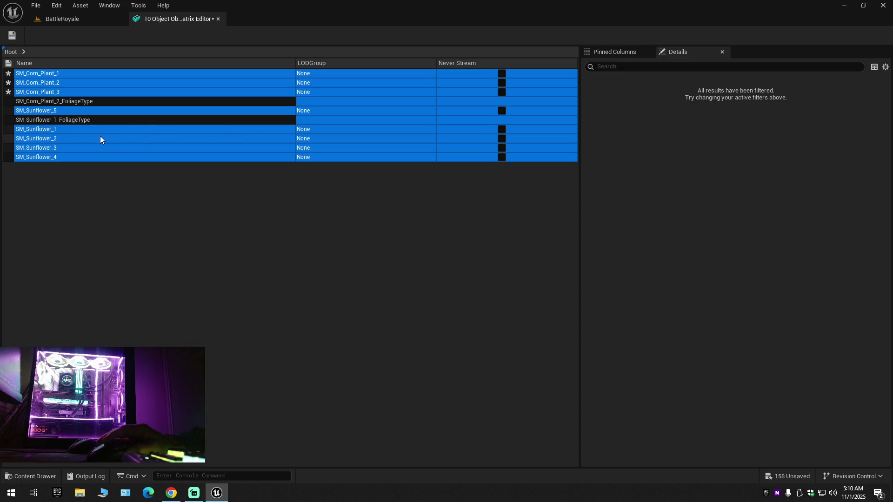
pyautogui.click(58, 90)
pyautogui.keyDown('shift'); pyautogui.click(56, 74); pyautogui.keyUp('shift')
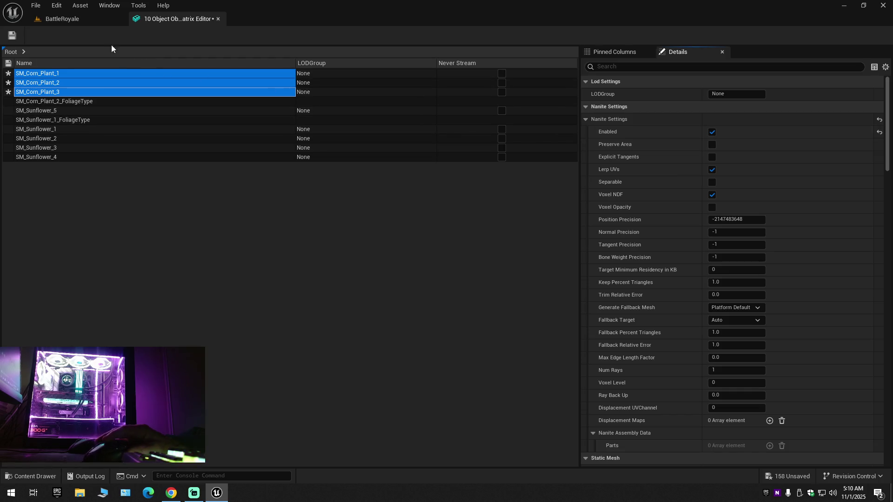
pyautogui.click(20, 35)
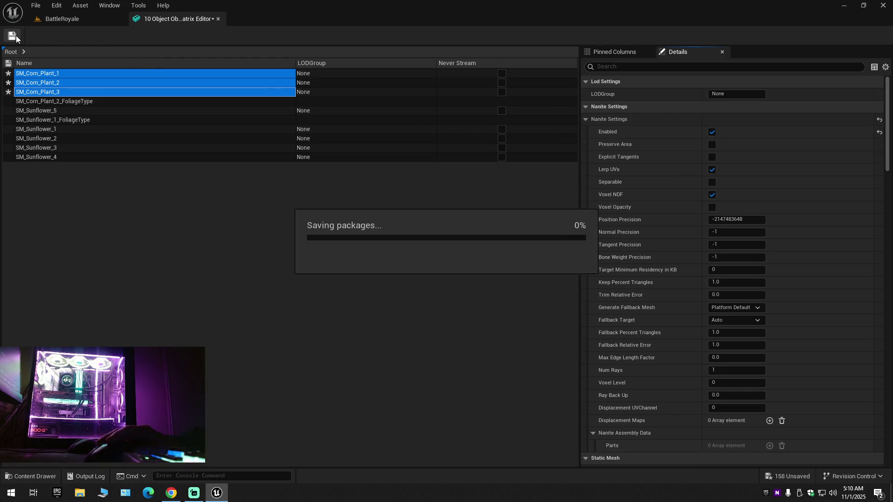
# Step: Select the sunflower meshes without their foliage type, save them, and return to the level
pyautogui.click(52, 111)
pyautogui.keyDown('shift'); pyautogui.click(48, 158); pyautogui.keyUp('shift')
pyautogui.keyDown('ctrl'); pyautogui.click(65, 120); pyautogui.keyUp('ctrl')
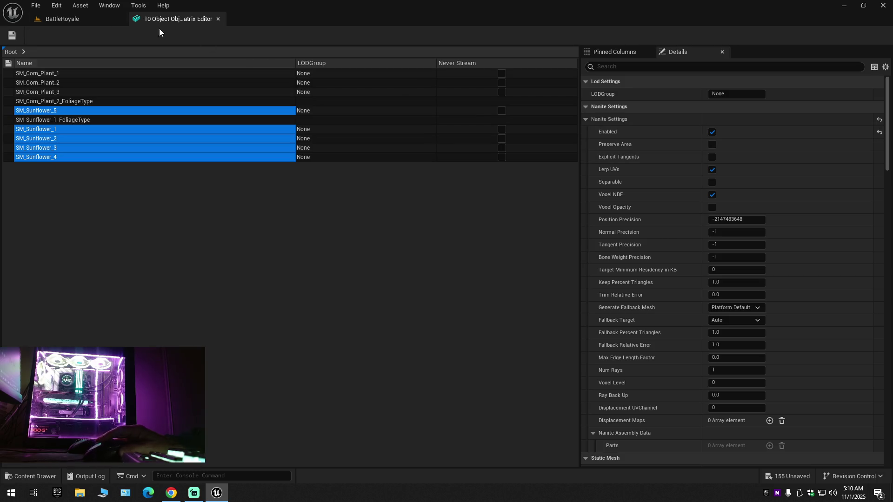
pyautogui.click(14, 35)
pyautogui.click(75, 19)
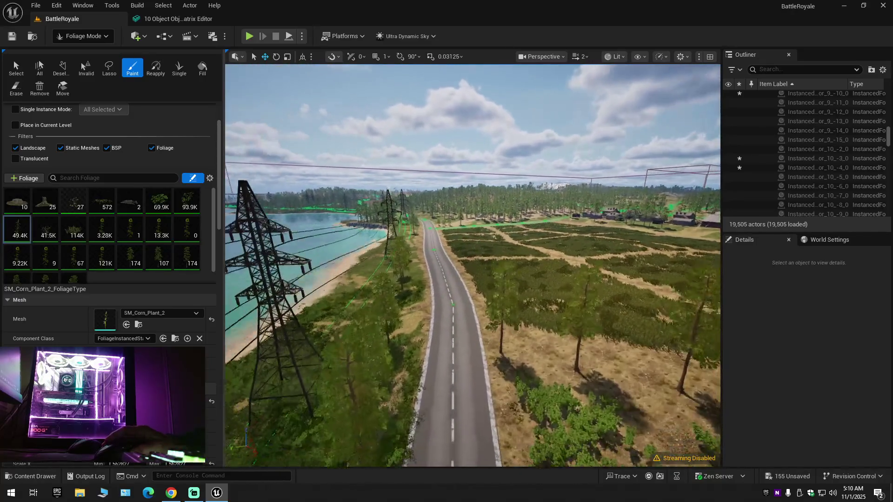
pyautogui.scroll(-1, 473, 265)
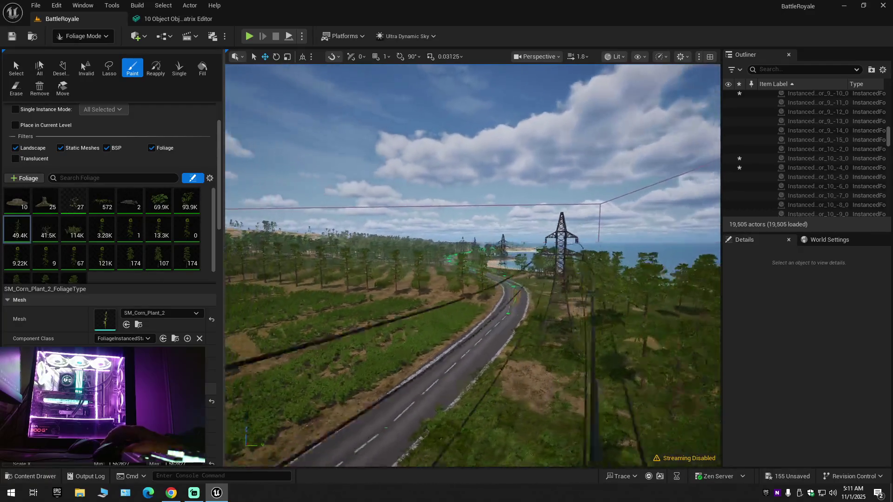
pyautogui.scroll(2, 473, 265)
pyautogui.press('w')
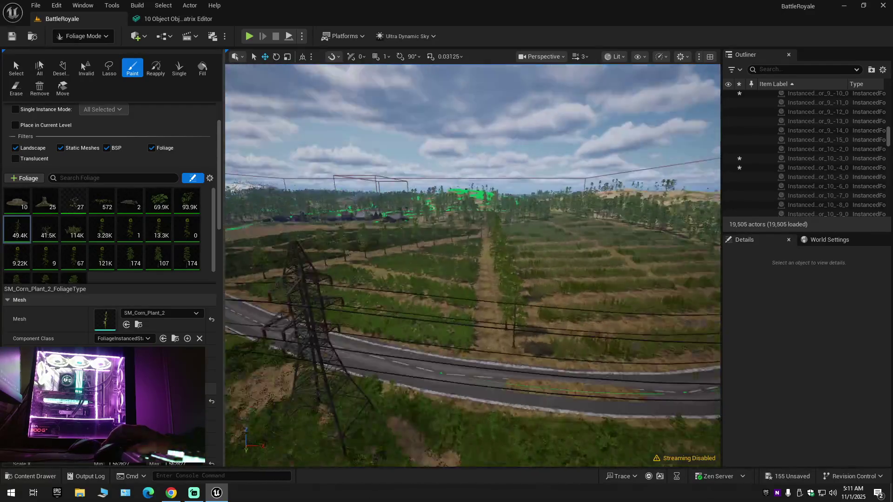
pyautogui.scroll(-1, 471, 334)
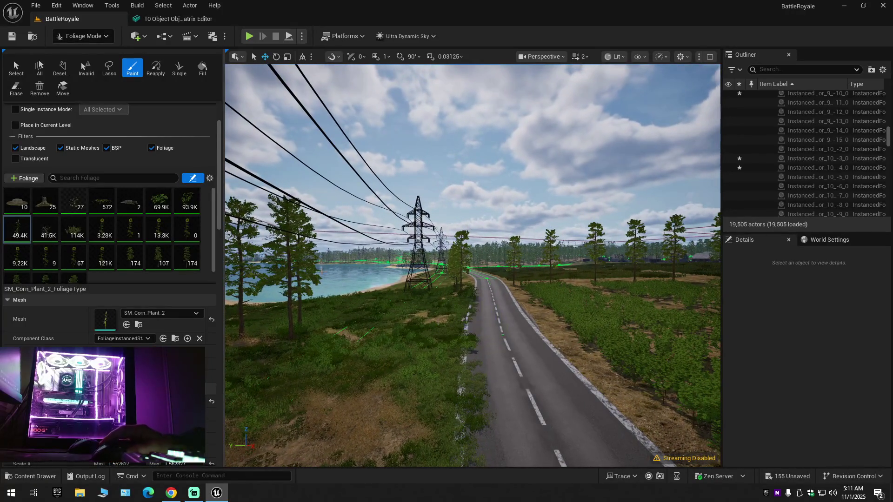
pyautogui.moveTo(30, 222)
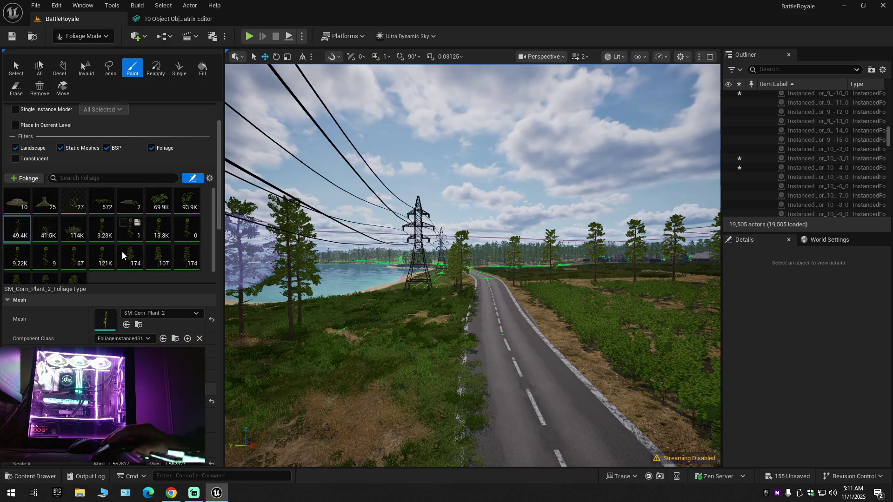
# Step: Select all 34 assets in the Ground_Plants folder and open them in a Property Matrix
pyautogui.scroll(-1, 72, 277)
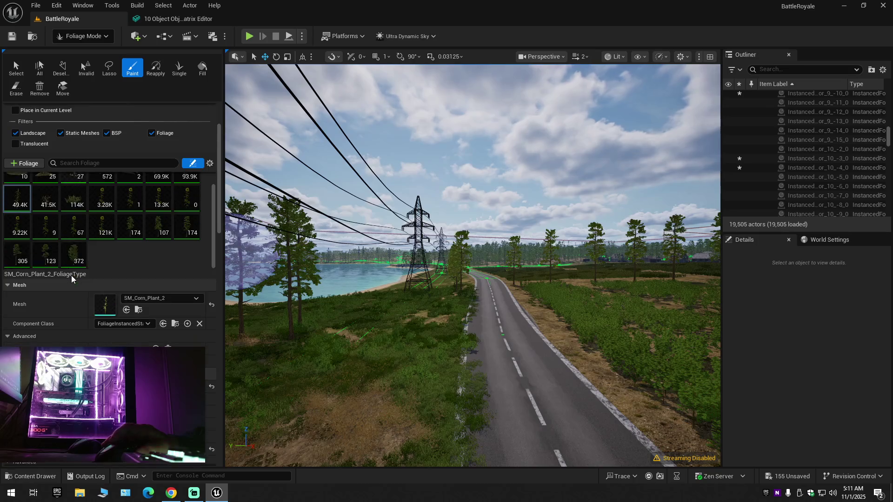
pyautogui.scroll(1, 99, 245)
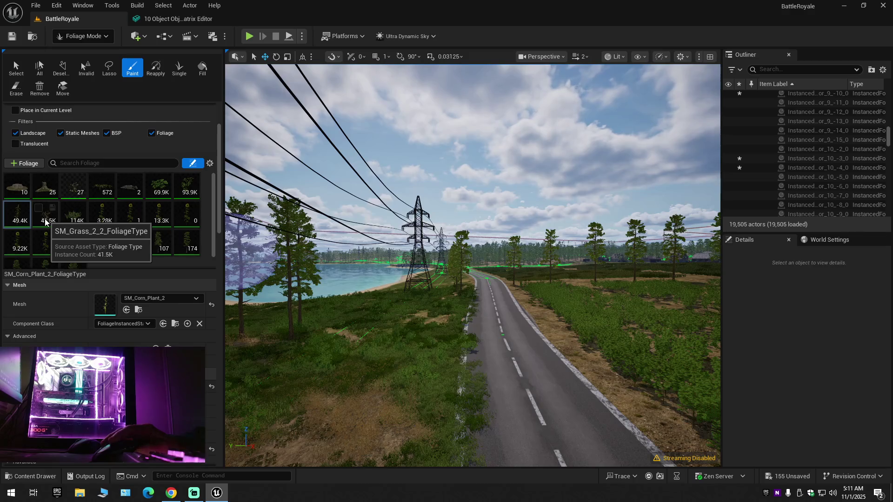
pyautogui.click(45, 222)
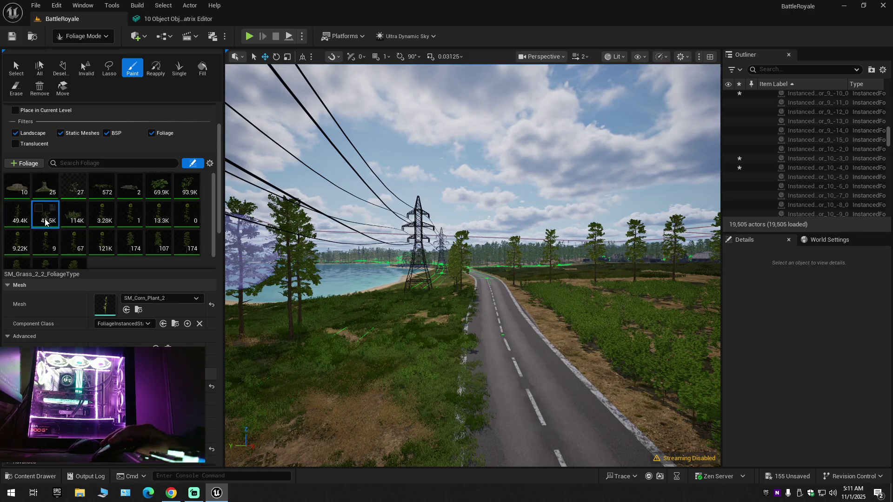
pyautogui.click(138, 309)
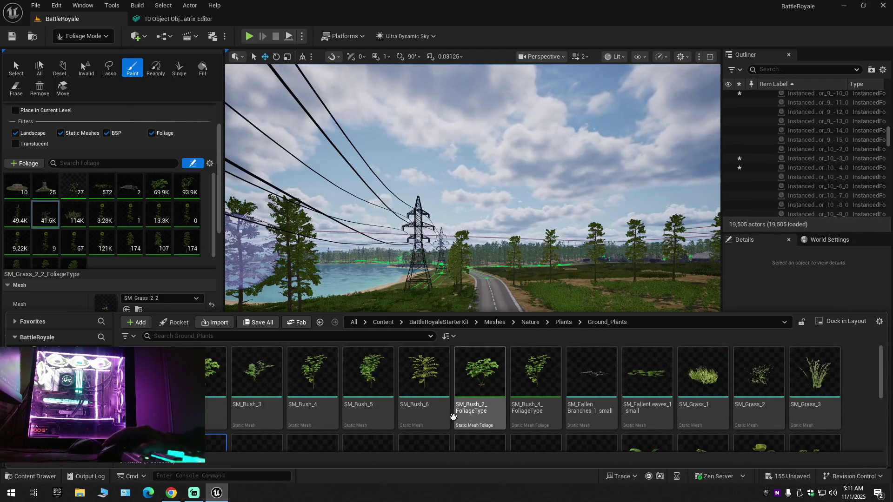
pyautogui.scroll(-1, 537, 418)
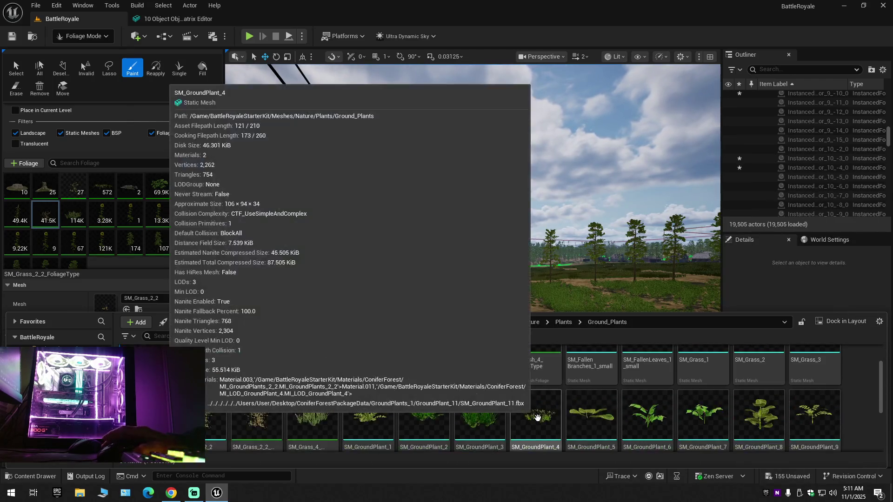
pyautogui.scroll(-3, 537, 417)
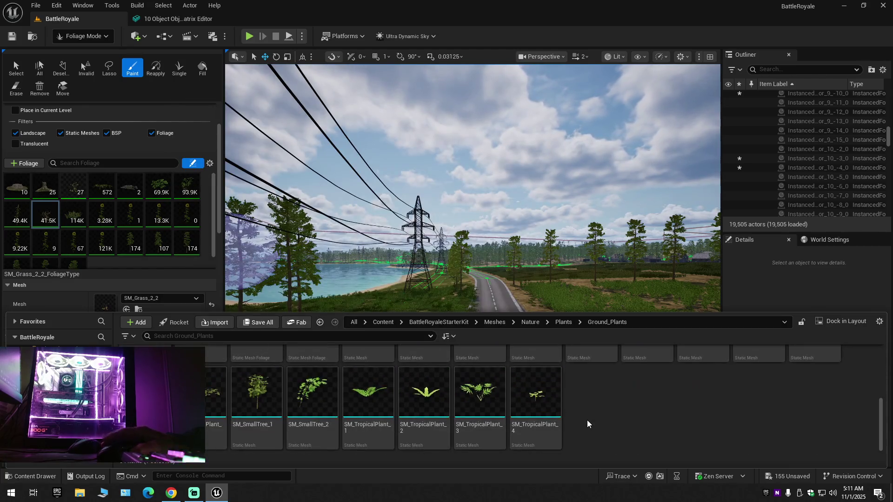
pyautogui.hotkey('ctrl', 'a')
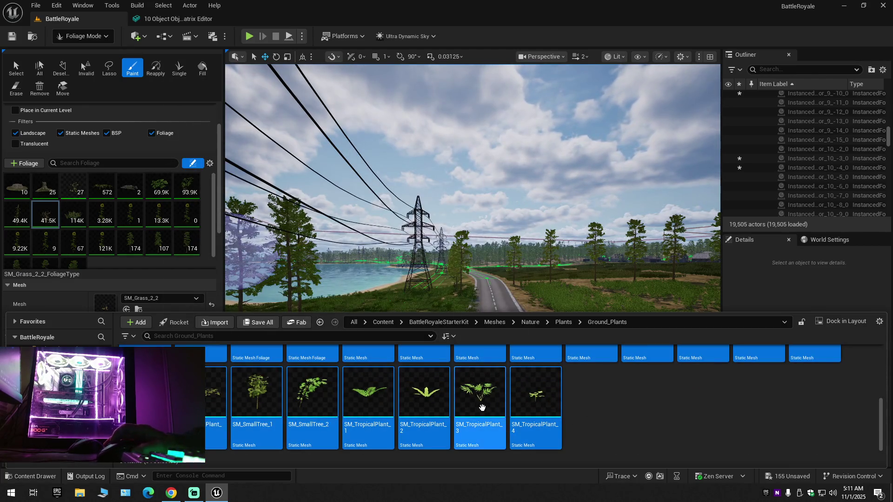
pyautogui.rightClick(418, 406)
pyautogui.moveTo(469, 257)
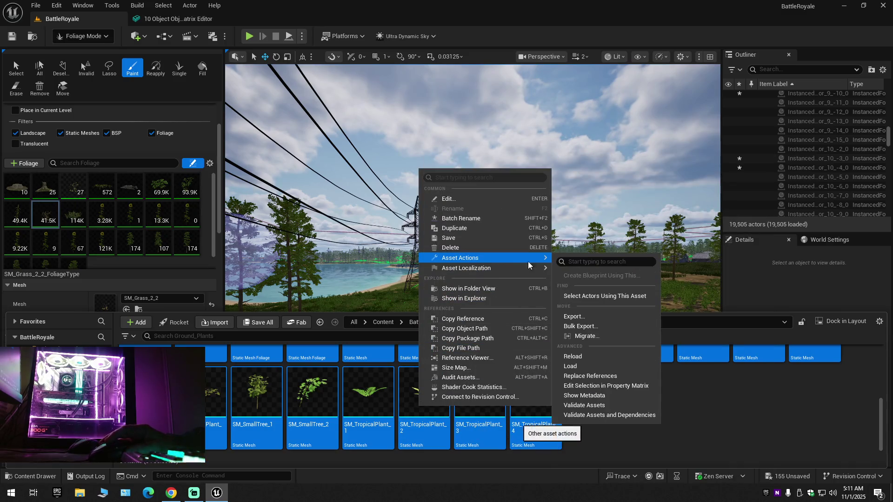
pyautogui.click(586, 385)
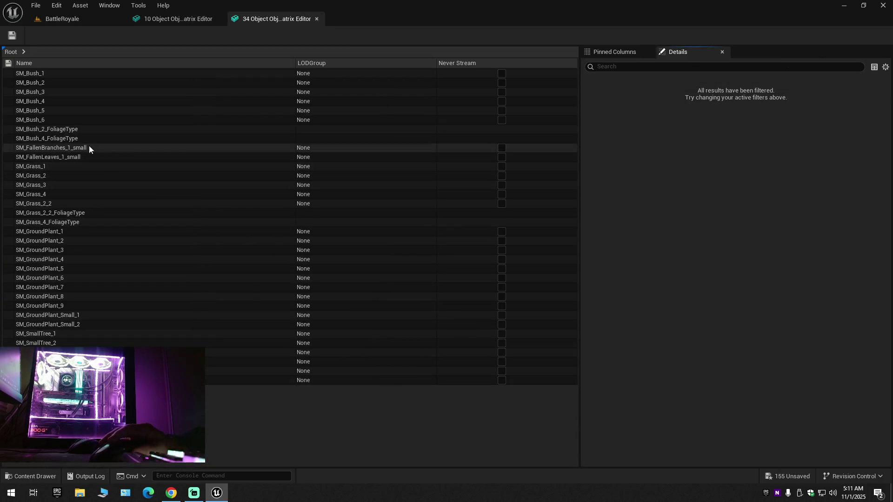
# Step: Select the SM_Bush_1 through SM_Grass_2_2 mesh rows, excluding foliage types, and turn off Preserve Area
pyautogui.click(42, 197)
pyautogui.click(41, 204)
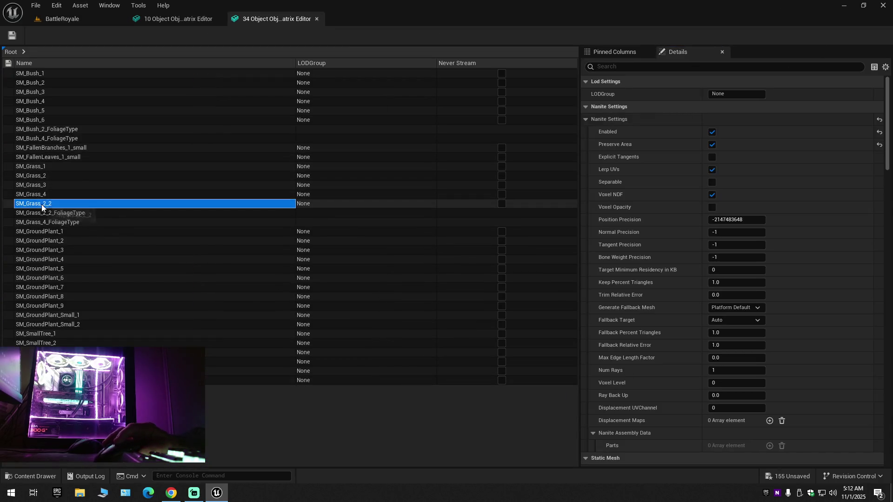
pyautogui.keyDown('shift'); pyautogui.click(46, 75); pyautogui.keyUp('shift')
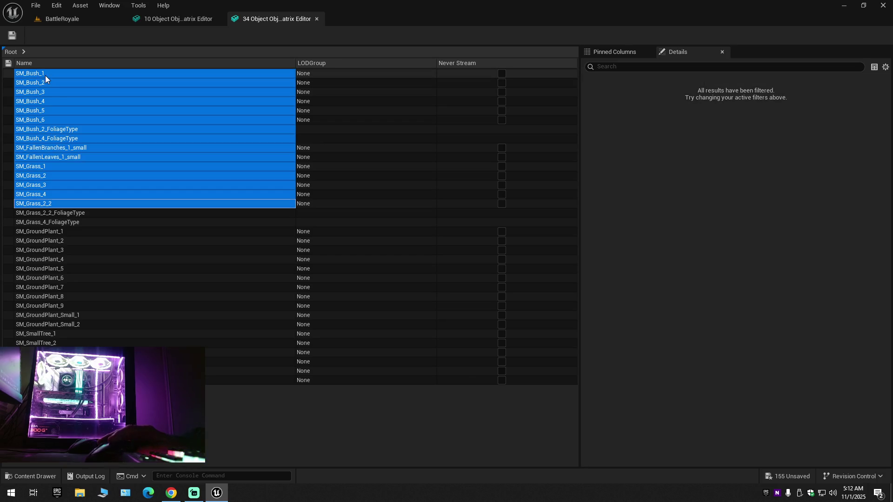
pyautogui.keyDown('ctrl'); pyautogui.click(66, 129); pyautogui.keyUp('ctrl')
pyautogui.keyDown('ctrl'); pyautogui.click(64, 138); pyautogui.keyUp('ctrl')
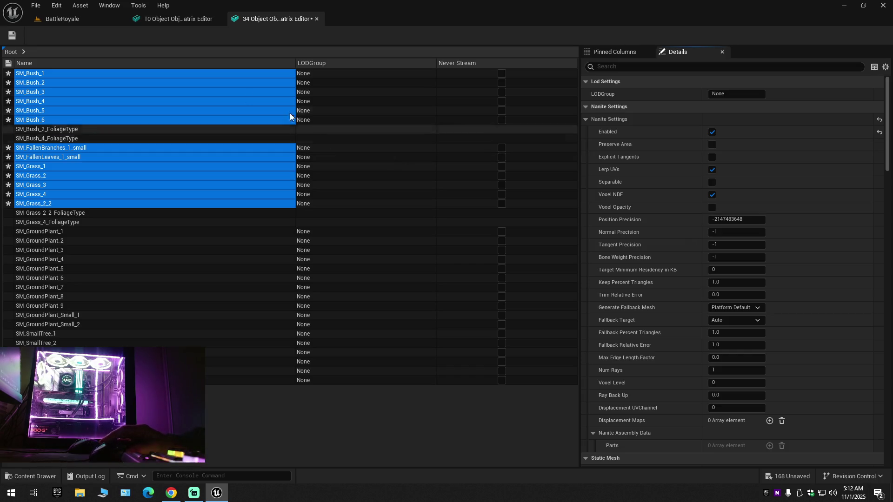
pyautogui.click(9, 39)
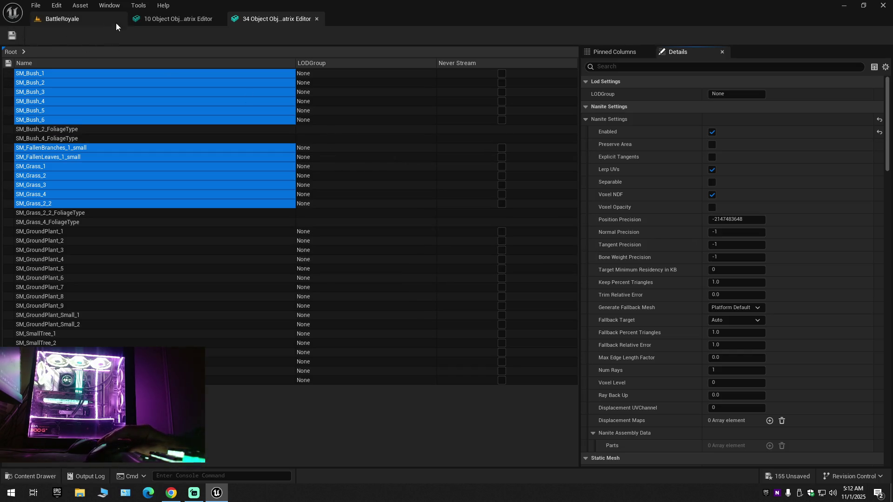
# Step: Select the corn and sunflower meshes, excluding their foliage types, then return to BattleRoyale
pyautogui.click(167, 18)
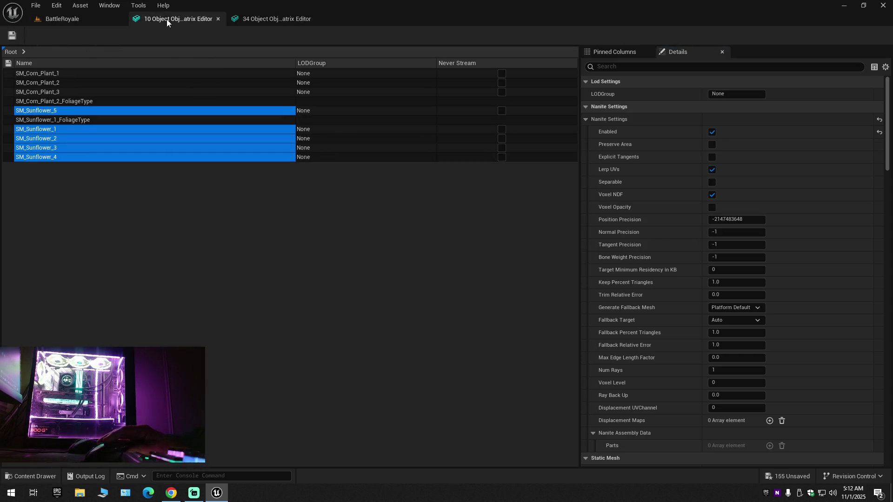
pyautogui.click(58, 72)
pyautogui.click(50, 157)
pyautogui.keyDown('shift'); pyautogui.click(52, 77); pyautogui.keyUp('shift')
pyautogui.keyDown('ctrl'); pyautogui.click(58, 101); pyautogui.keyUp('ctrl')
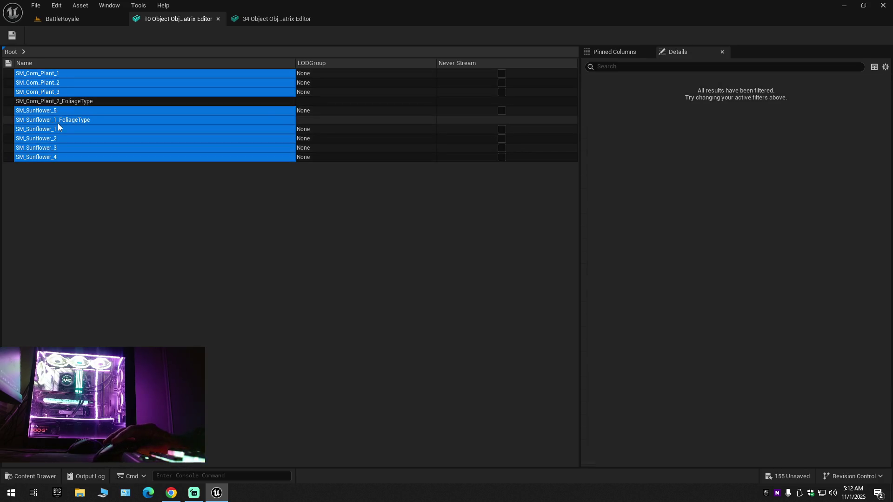
pyautogui.keyDown('ctrl'); pyautogui.click(57, 121); pyautogui.keyUp('ctrl')
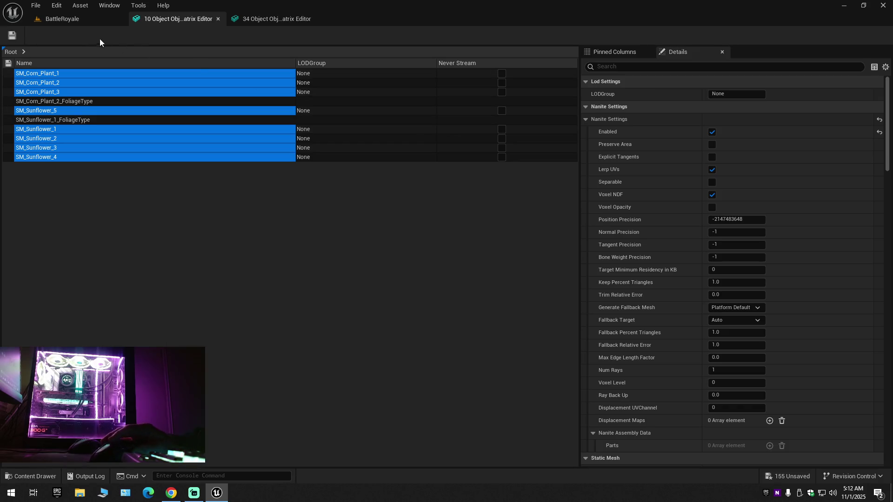
pyautogui.click(83, 20)
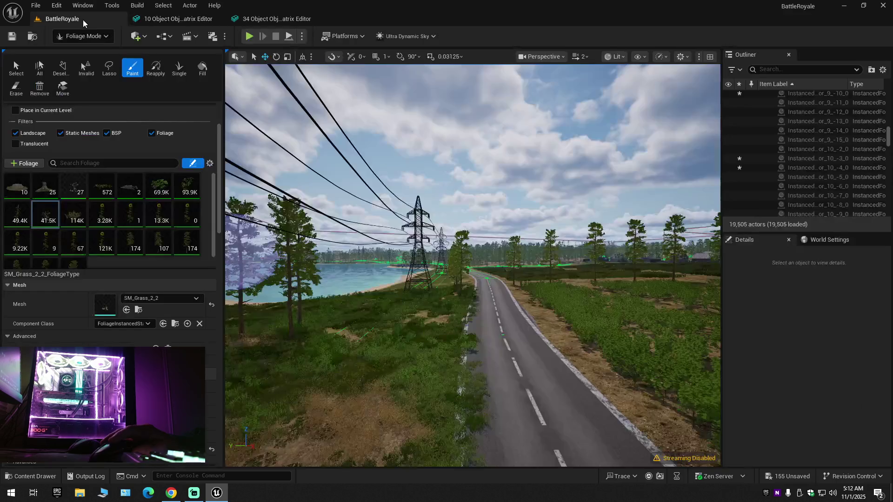
pyautogui.press('s')
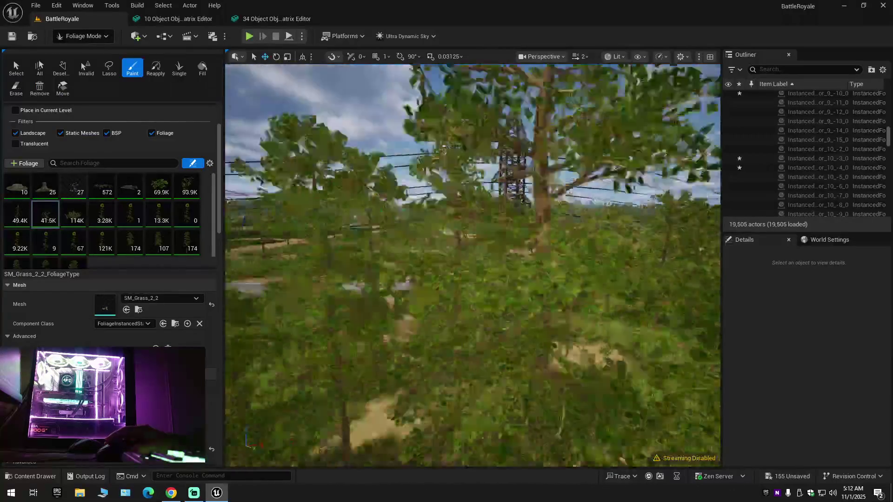
pyautogui.press('w')
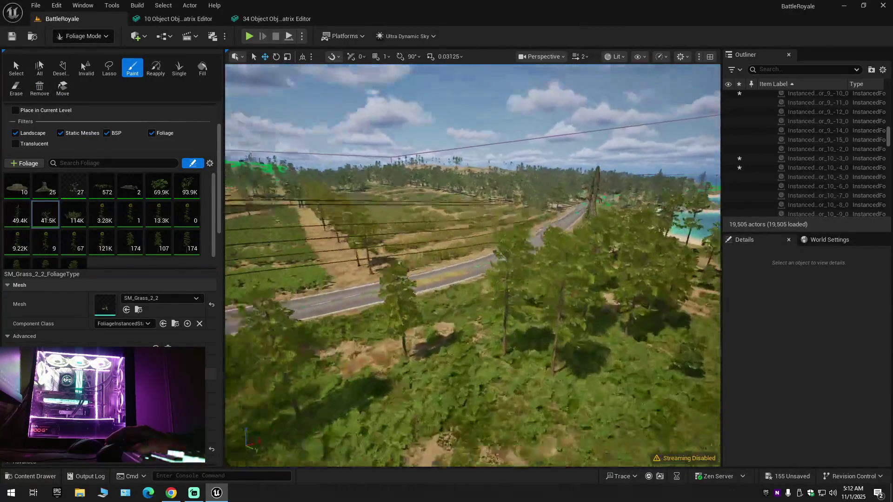
pyautogui.press('w')
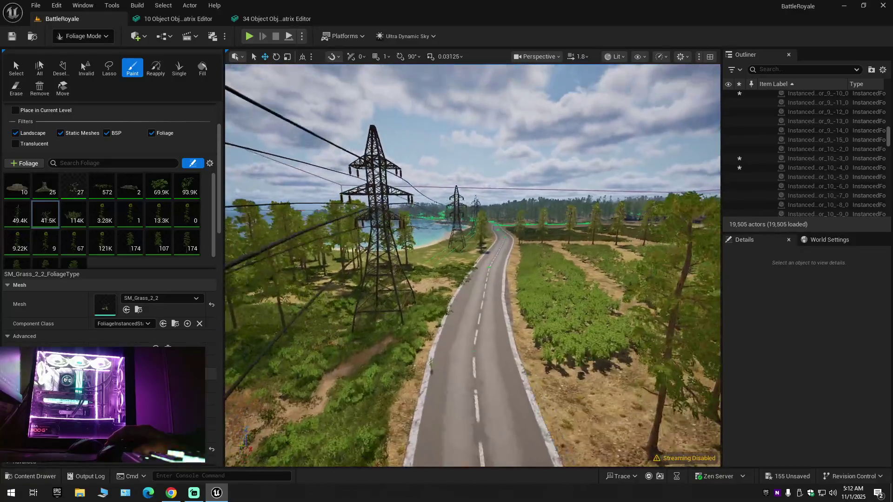
pyautogui.press('s')
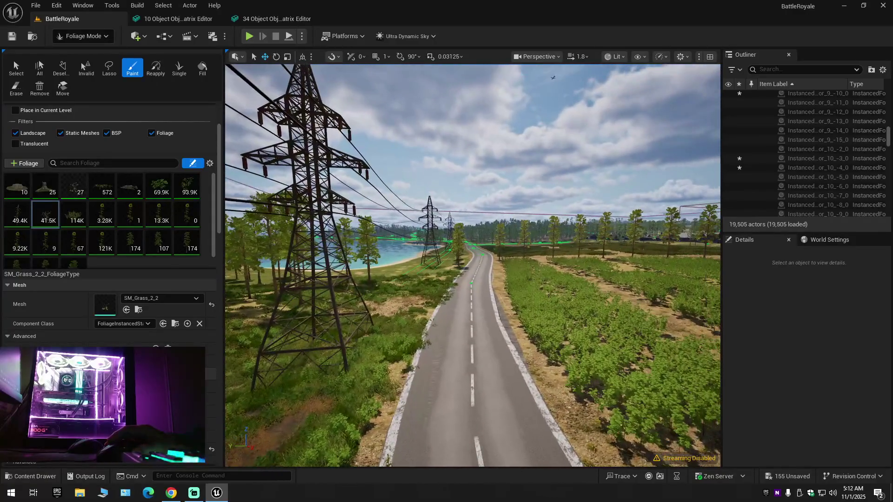
pyautogui.click(266, 19)
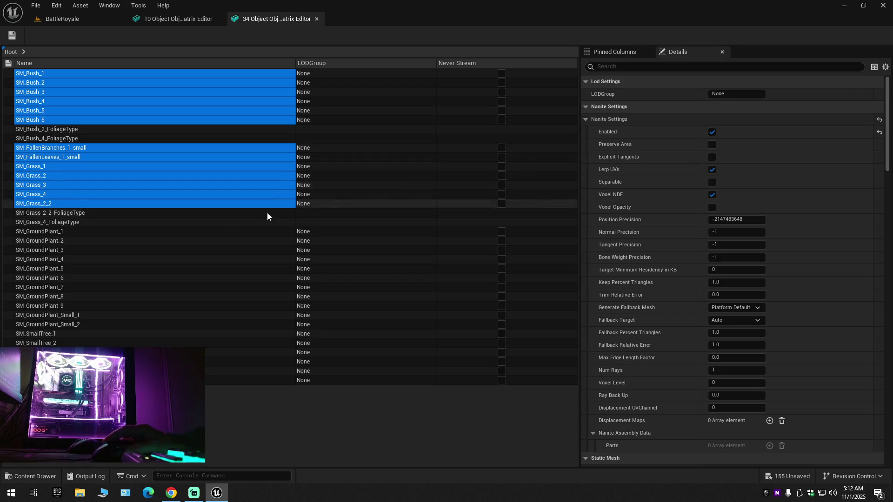
# Step: Turn off Preserve Area for SM_GroundPlant_1 through the last mesh and save them
pyautogui.click(70, 221)
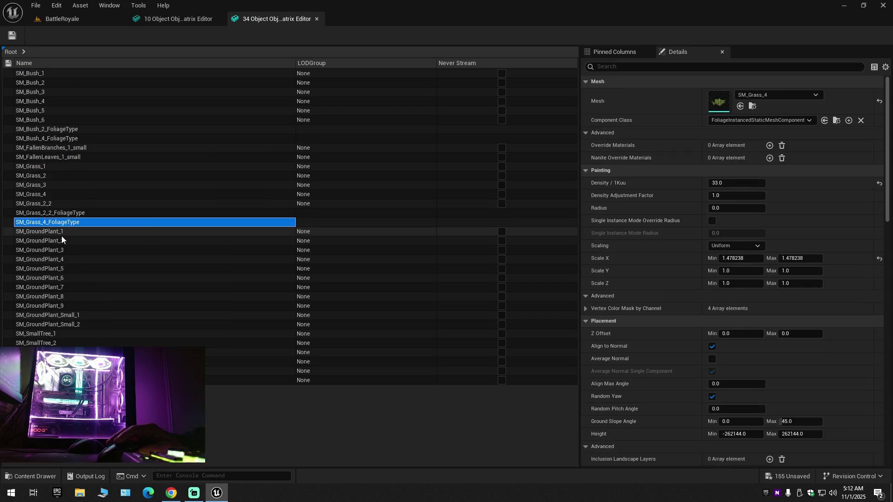
pyautogui.click(61, 232)
pyautogui.keyDown('shift'); pyautogui.click(326, 380); pyautogui.keyUp('shift')
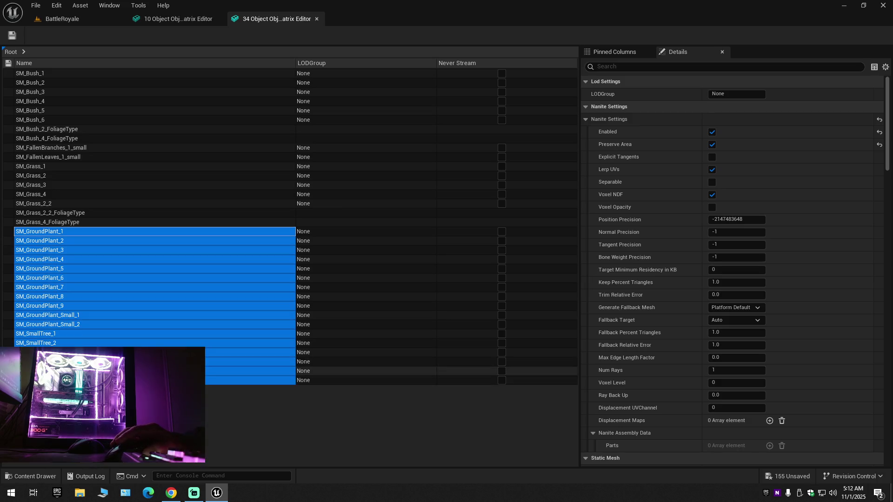
pyautogui.click(710, 147)
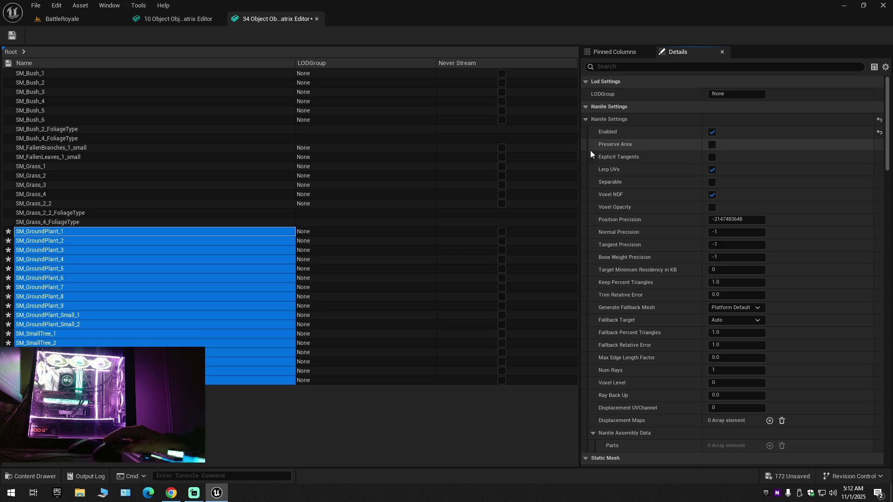
pyautogui.click(11, 36)
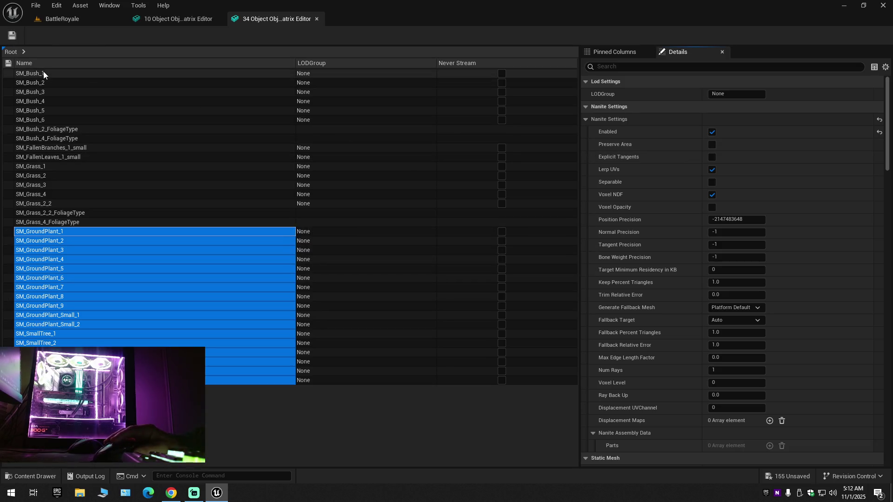
# Step: Select every mesh row except the bush and grass foliage types, save all edits, and return to the level
pyautogui.keyDown('shift'); pyautogui.click(43, 73); pyautogui.keyUp('shift')
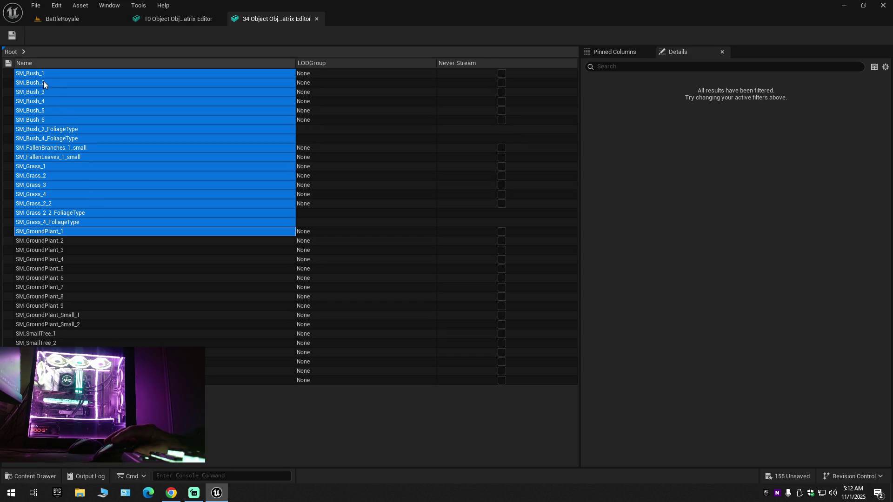
pyautogui.click(38, 74)
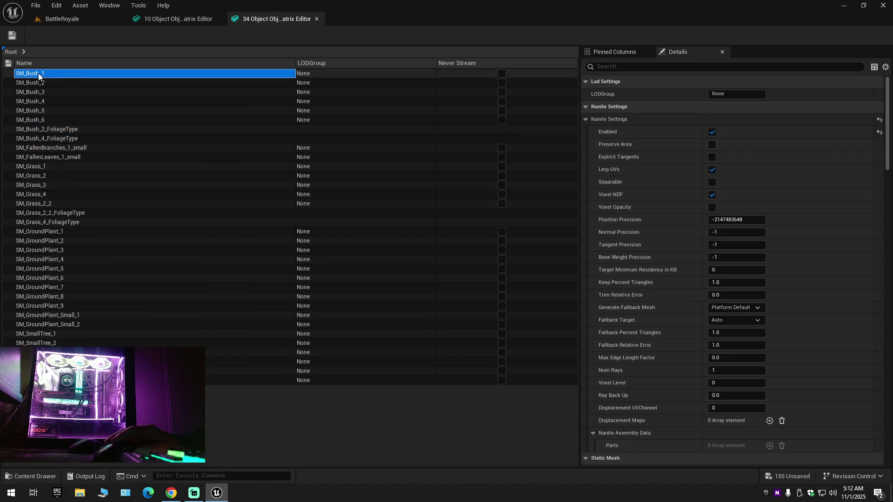
pyautogui.keyDown('shift'); pyautogui.click(251, 380); pyautogui.keyUp('shift')
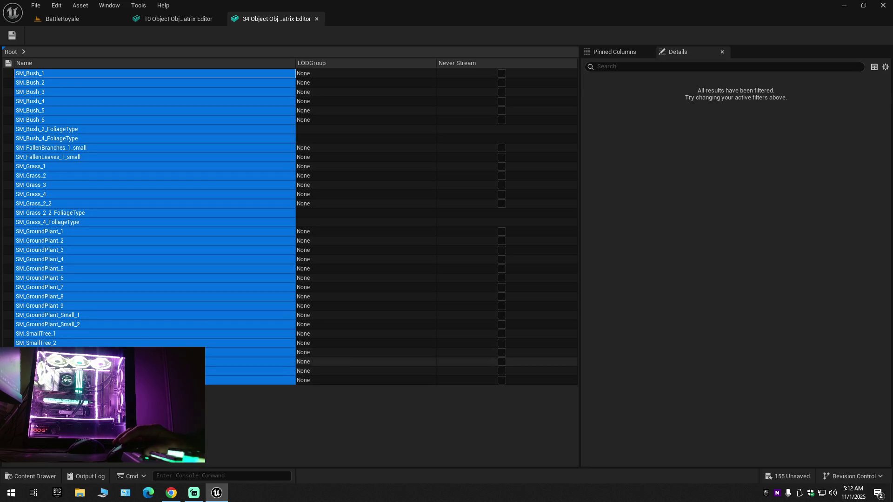
pyautogui.keyDown('ctrl'); pyautogui.click(65, 324); pyautogui.keyUp('ctrl')
pyautogui.keyDown('ctrl'); pyautogui.click(66, 315); pyautogui.keyUp('ctrl')
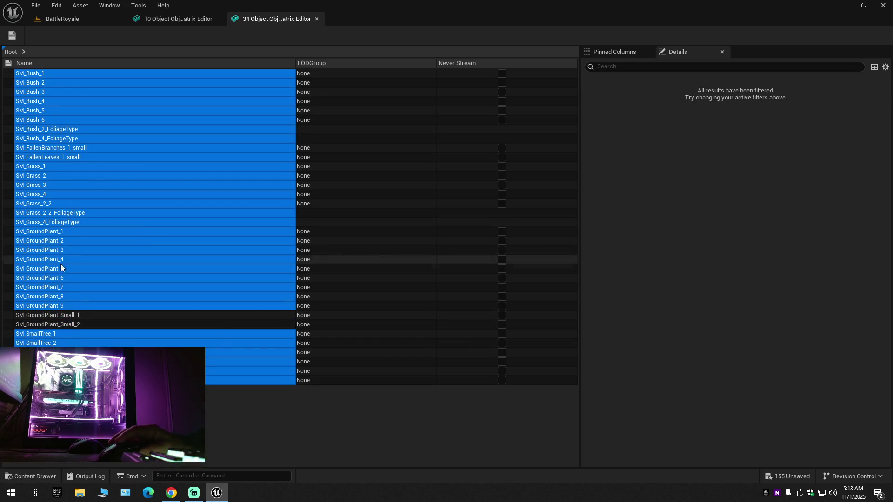
pyautogui.keyDown('ctrl'); pyautogui.click(60, 315); pyautogui.keyUp('ctrl')
pyautogui.keyDown('ctrl'); pyautogui.click(57, 324); pyautogui.keyUp('ctrl')
pyautogui.keyDown('ctrl'); pyautogui.click(65, 222); pyautogui.keyUp('ctrl')
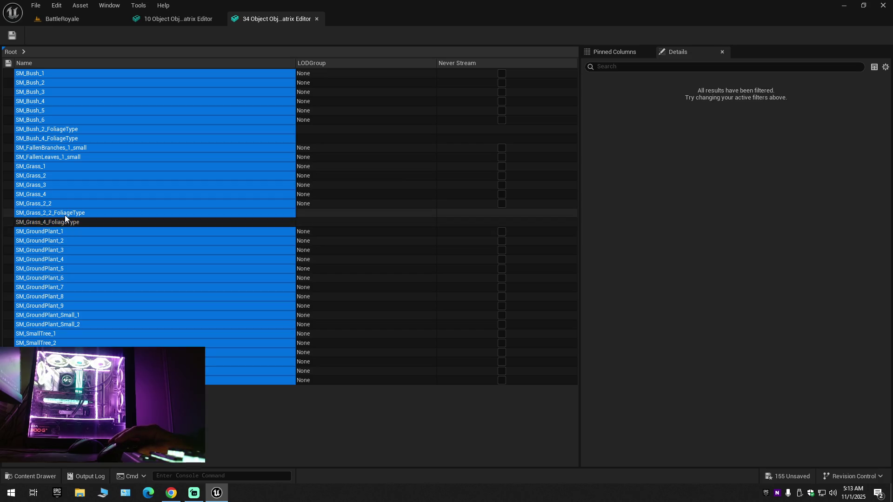
pyautogui.keyDown('ctrl'); pyautogui.click(66, 213); pyautogui.keyUp('ctrl')
pyautogui.keyDown('ctrl'); pyautogui.click(68, 138); pyautogui.keyUp('ctrl')
pyautogui.keyDown('ctrl'); pyautogui.click(67, 129); pyautogui.keyUp('ctrl')
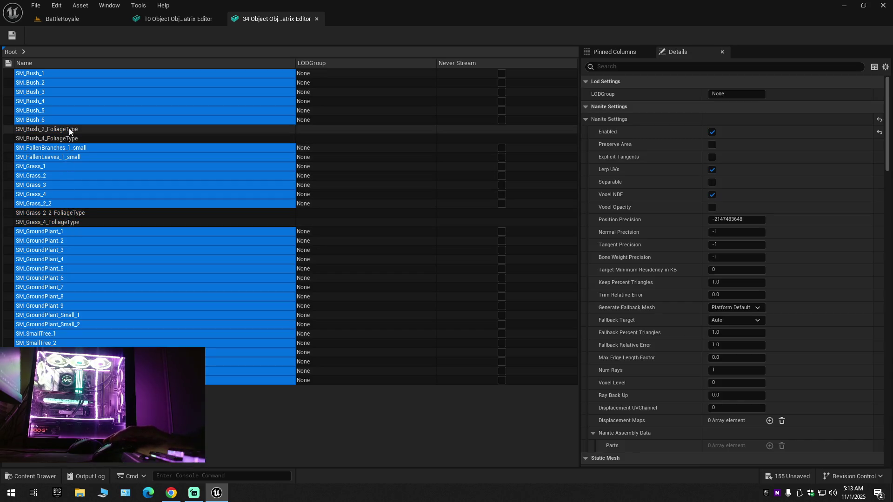
pyautogui.click(12, 35)
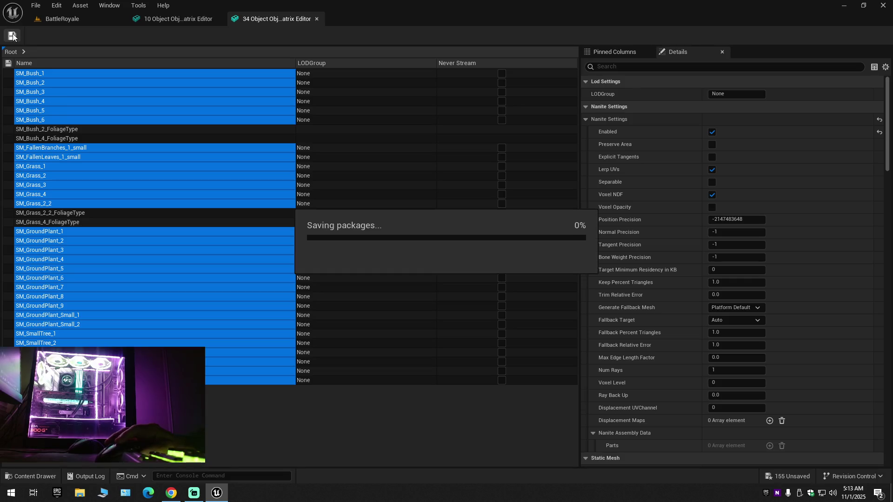
pyautogui.click(74, 18)
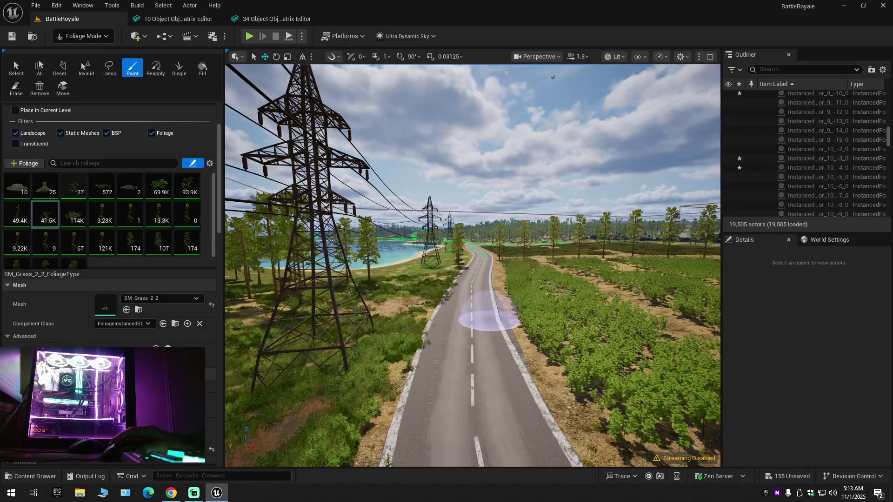
pyautogui.scroll(-1, 482, 309)
# Step: Fly over the crop fields toward the lake and pylons, then rise above the road
pyautogui.press('w')
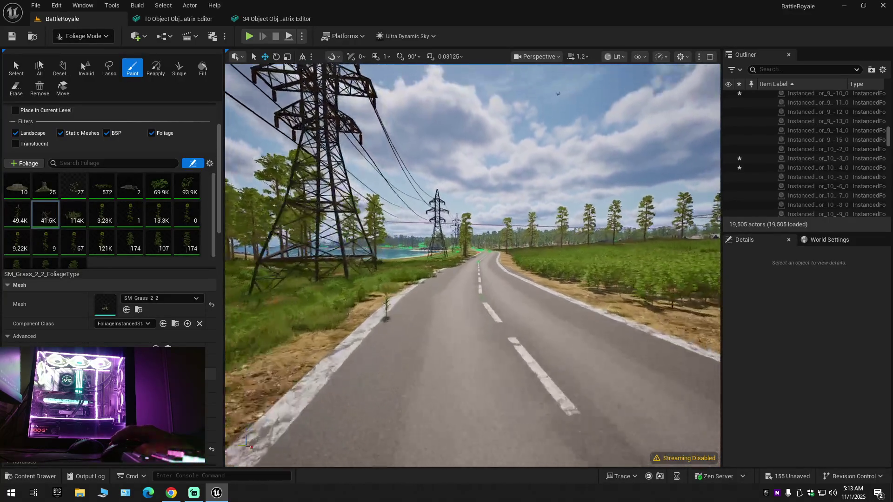
pyautogui.scroll(-2, 482, 309)
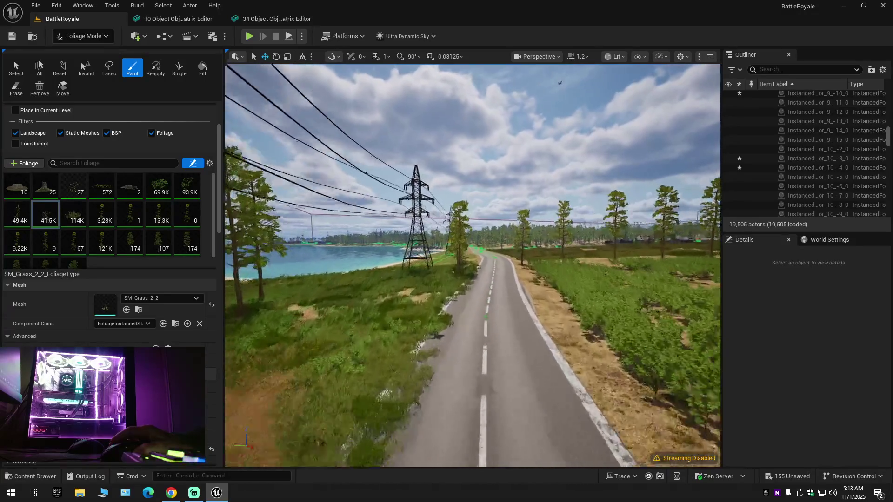
pyautogui.scroll(3, 482, 309)
pyautogui.press('a')
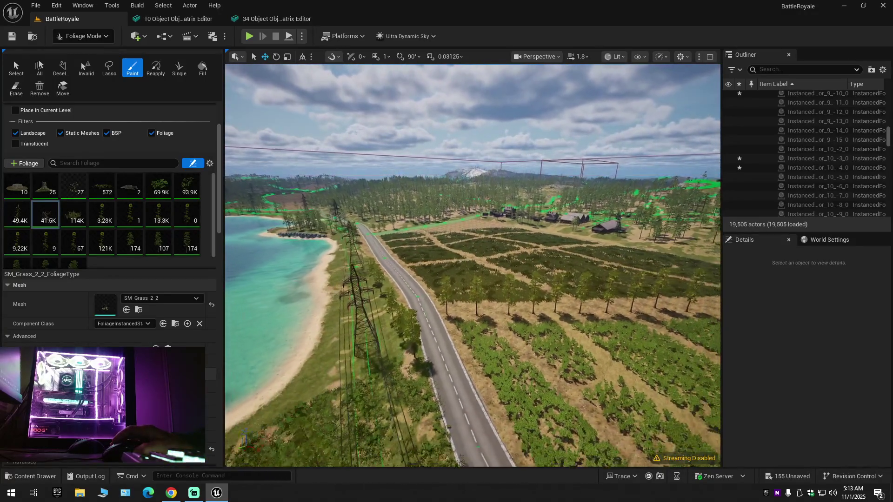
pyautogui.press('w')
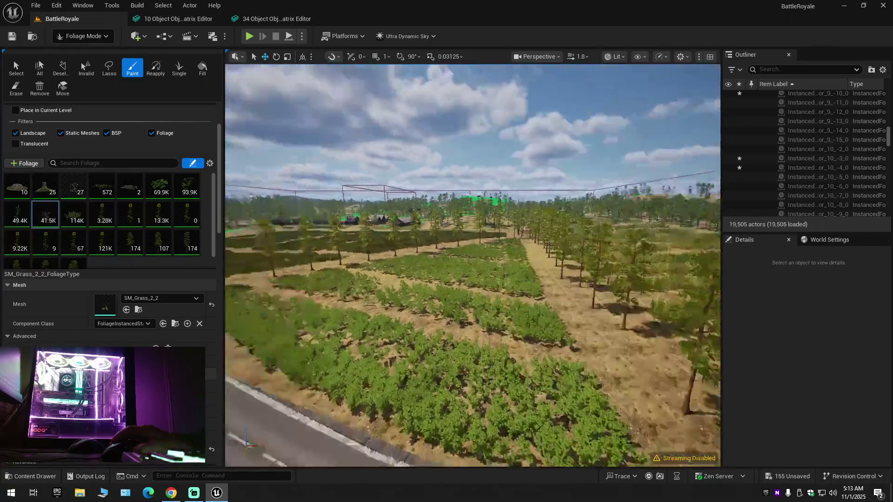
pyautogui.scroll(-1, 472, 265)
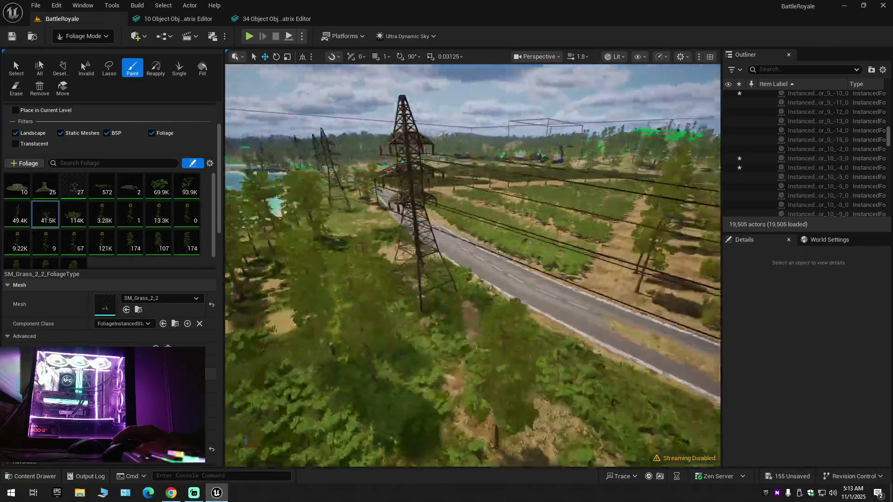
pyautogui.press('e')
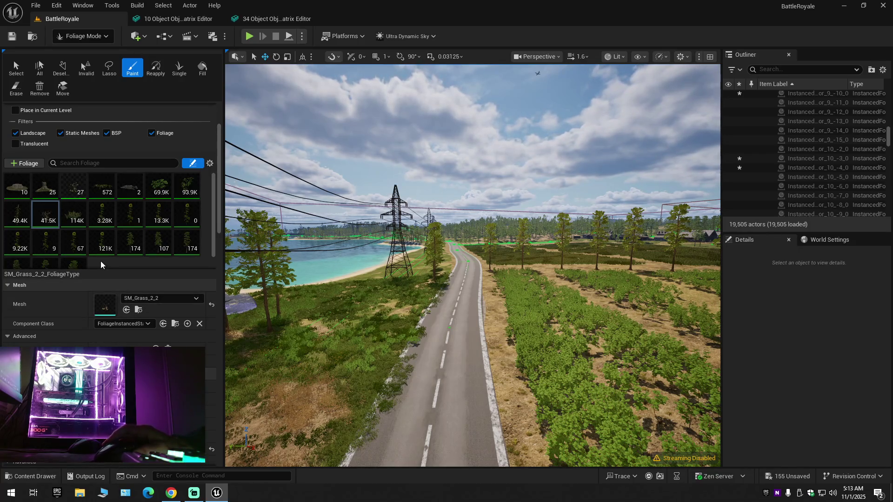
# Step: Select every foliage type in the palette and activate them all for painting
pyautogui.click(76, 191)
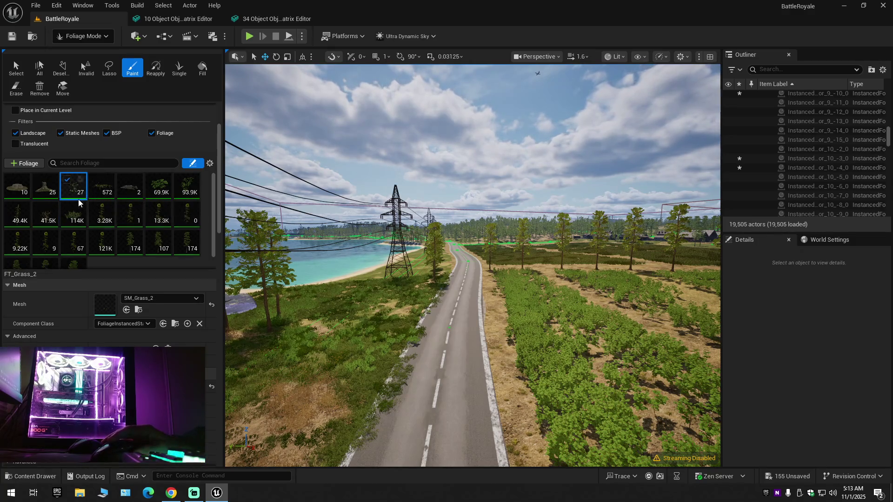
pyautogui.hotkey('ctrl', 'a')
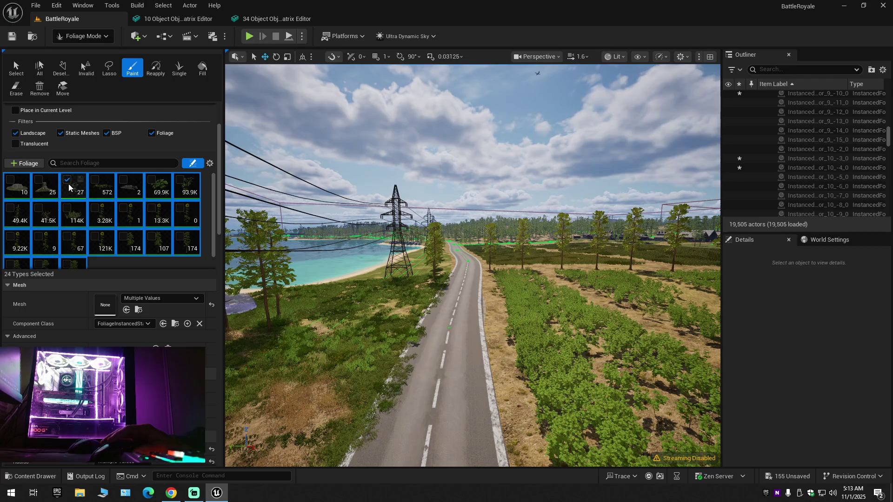
pyautogui.click(68, 184)
pyautogui.click(67, 180)
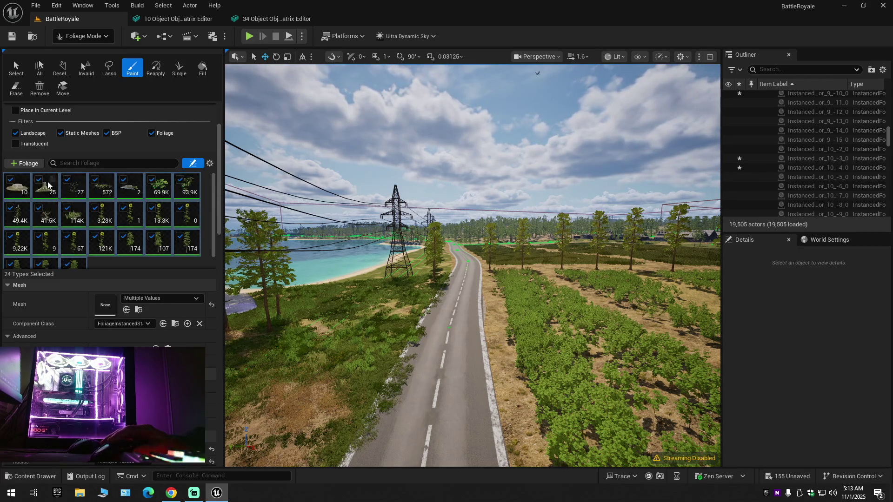
pyautogui.click(13, 180)
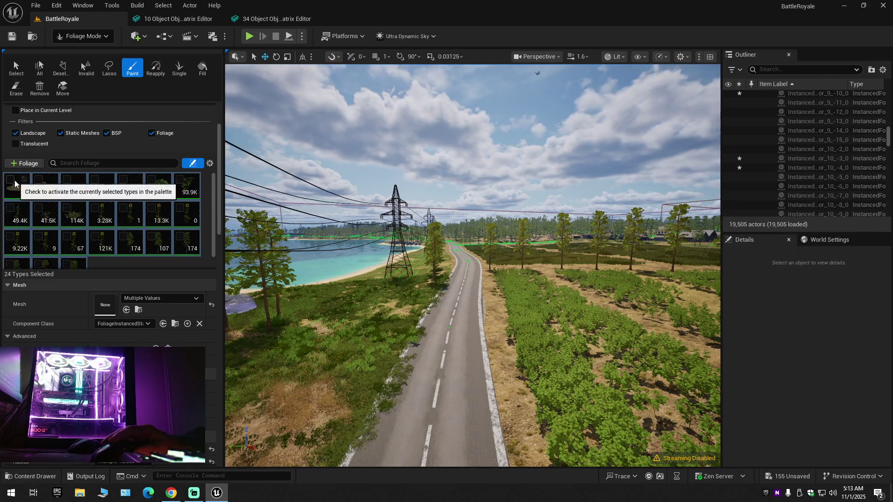
pyautogui.click(66, 180)
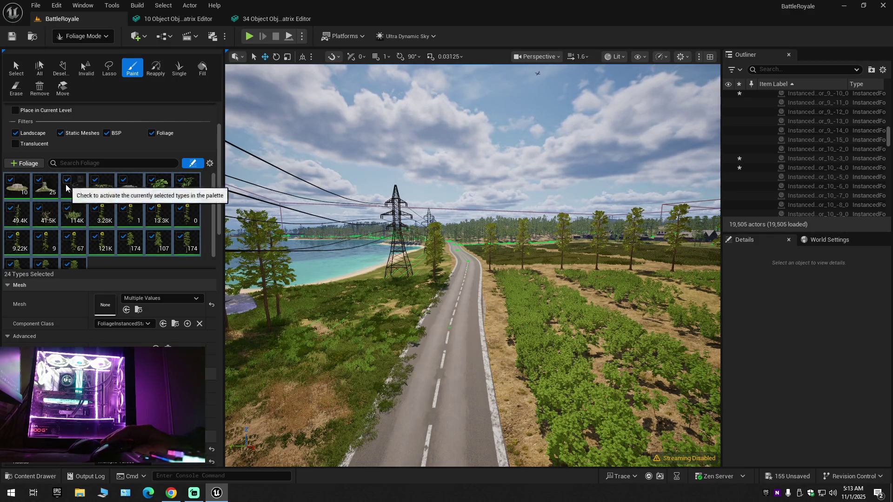
# Step: Narrow the selection to FT_CutStump_1, then try saving the sunflower foliage type as an asset
pyautogui.click(38, 185)
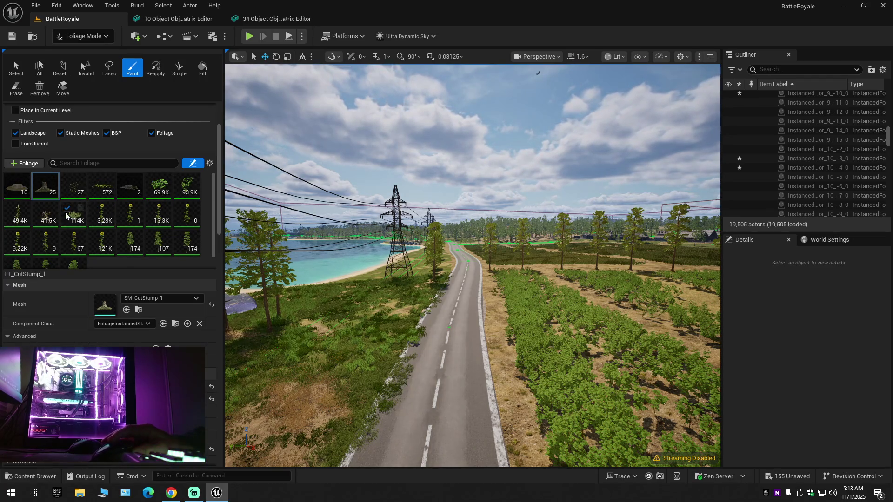
pyautogui.scroll(-1, 45, 236)
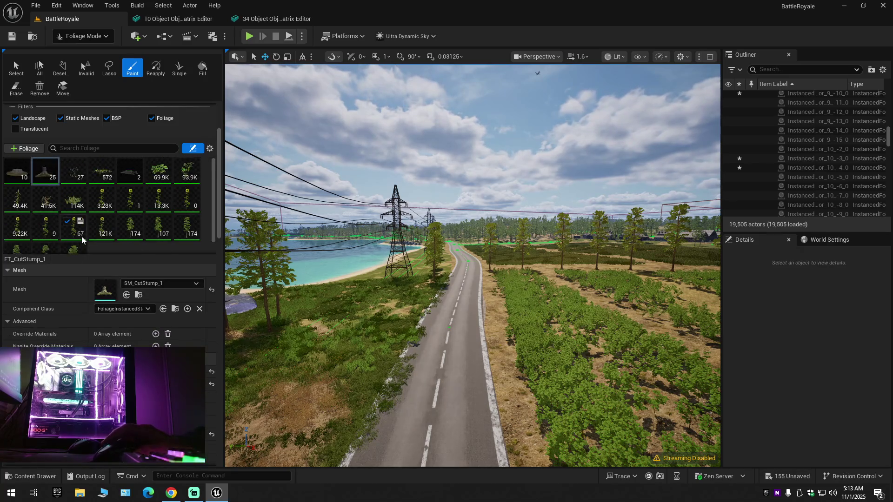
pyautogui.click(80, 222)
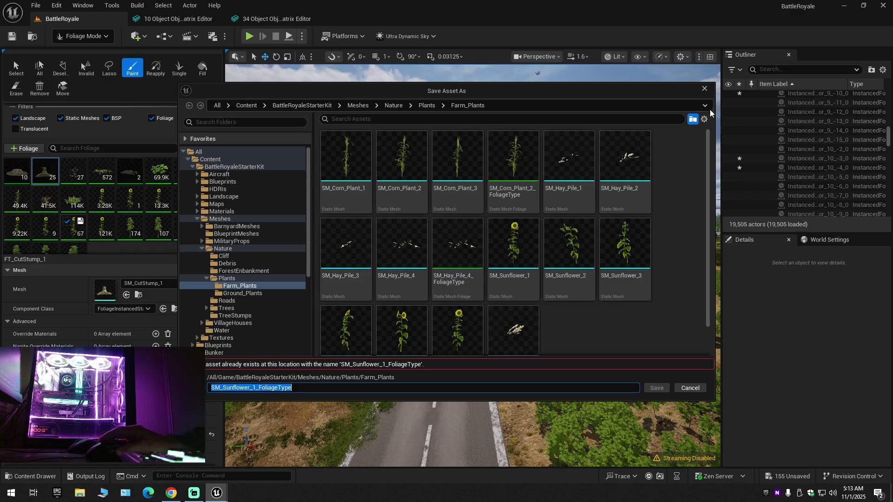
# Step: Cancel the Save Asset As dialog, select all foliage types, and leave out the cut stump
pyautogui.click(705, 93)
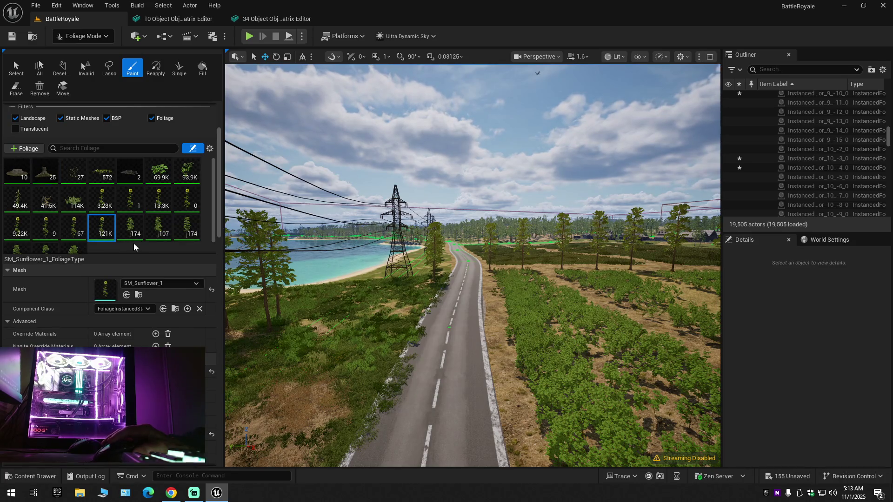
pyautogui.hotkey('ctrl', 'a')
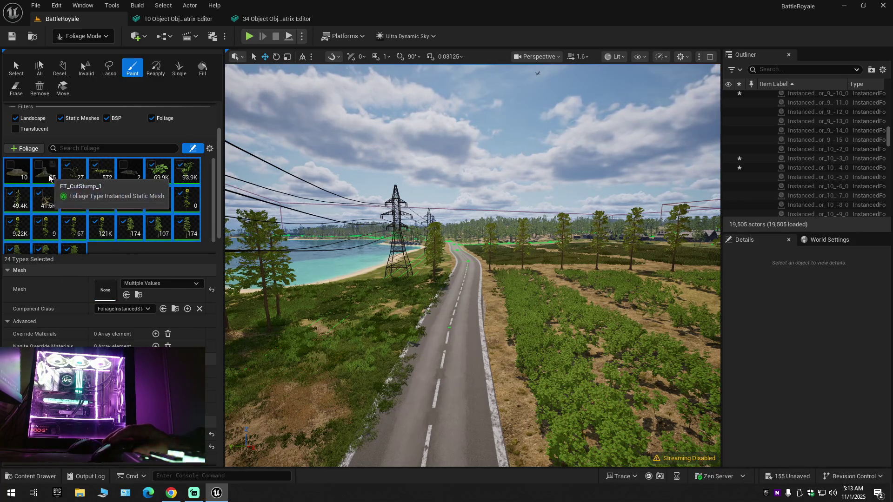
pyautogui.keyDown('ctrl'); pyautogui.click(48, 174); pyautogui.keyUp('ctrl')
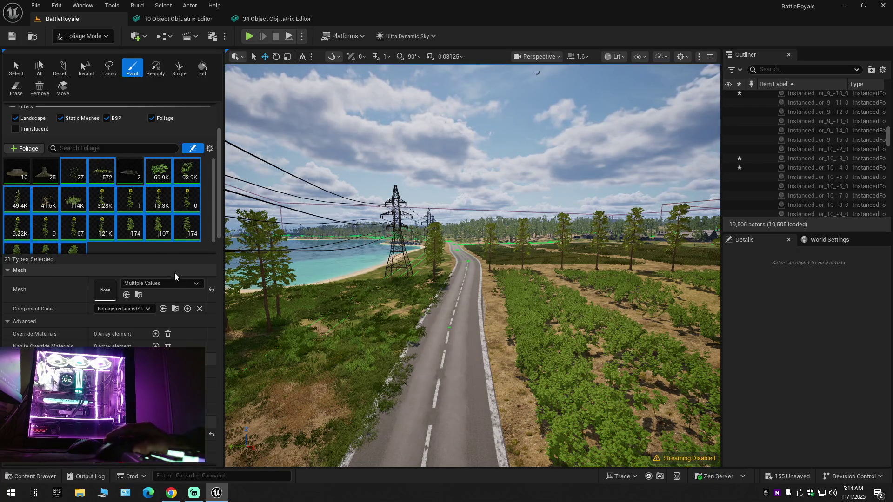
# Step: Set Mobility to Static under Instance Settings for the 21 selected foliage types
pyautogui.scroll(2, 187, 342)
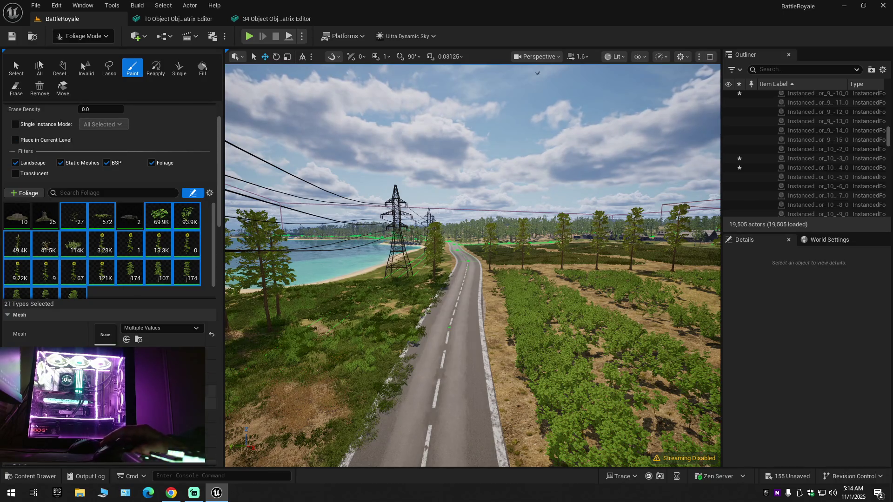
pyautogui.scroll(-3, 111, 223)
pyautogui.scroll(-9, 111, 223)
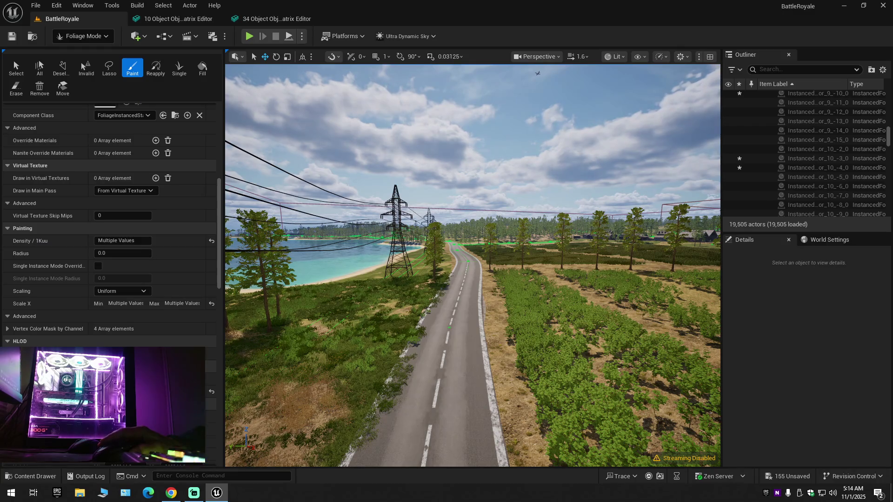
pyautogui.scroll(-5, 210, 400)
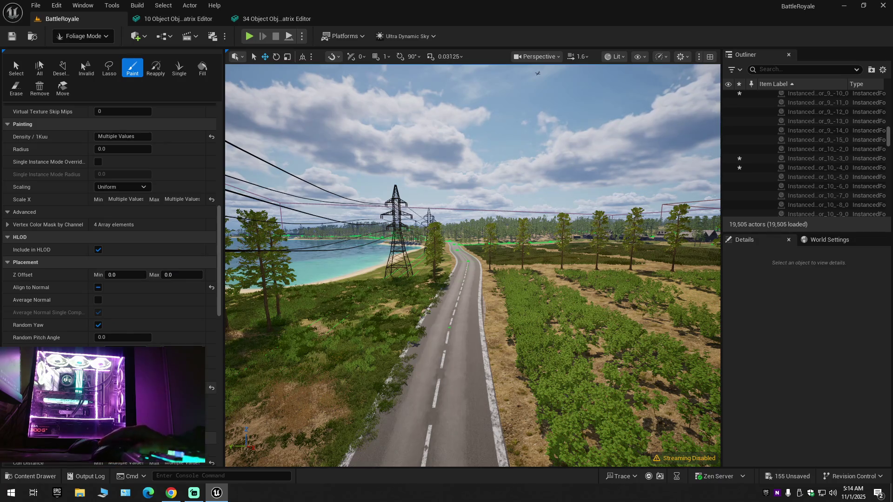
pyautogui.scroll(-5, 210, 401)
pyautogui.scroll(-2, 210, 401)
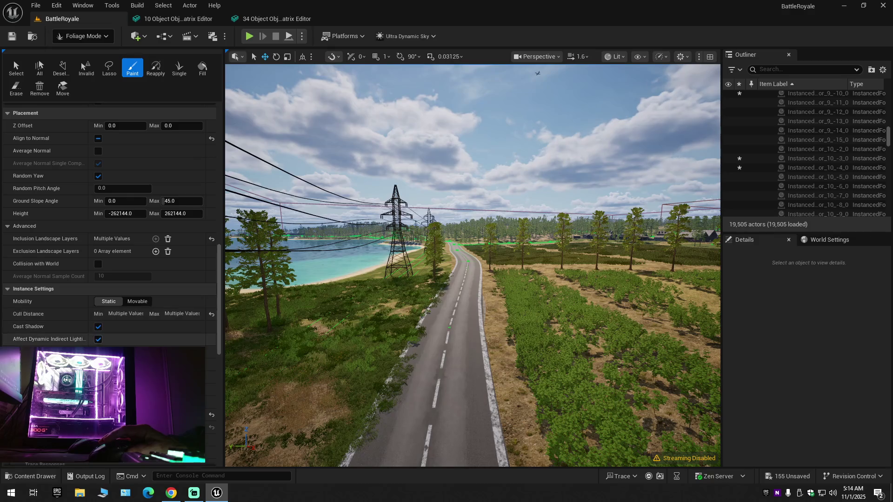
pyautogui.scroll(-5, 210, 405)
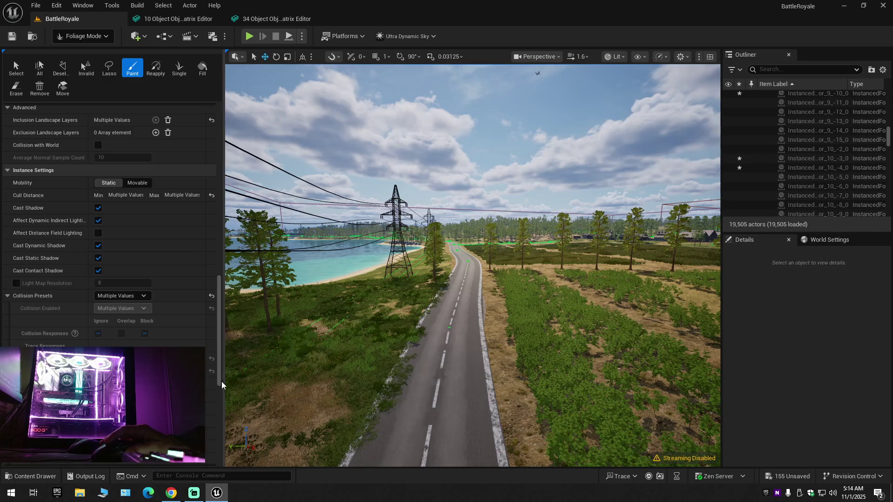
pyautogui.moveTo(219, 367); pyautogui.dragTo(227, 451)
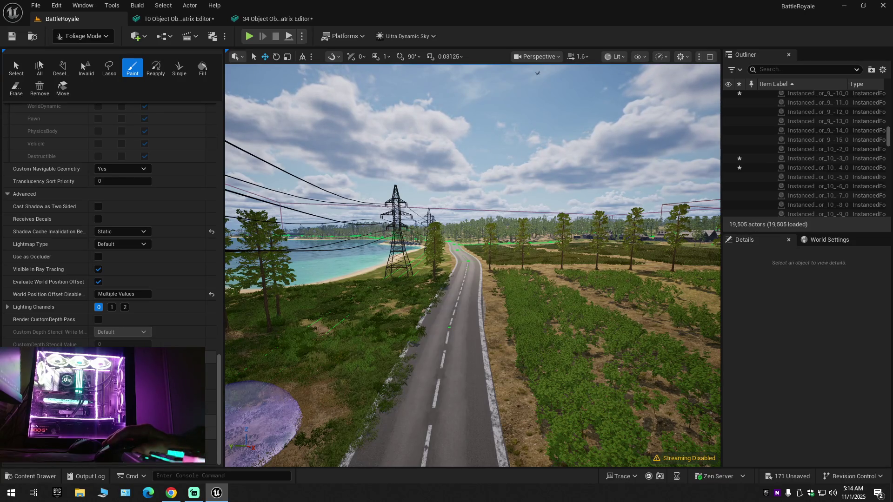
pyautogui.moveTo(219, 411); pyautogui.dragTo(222, 293)
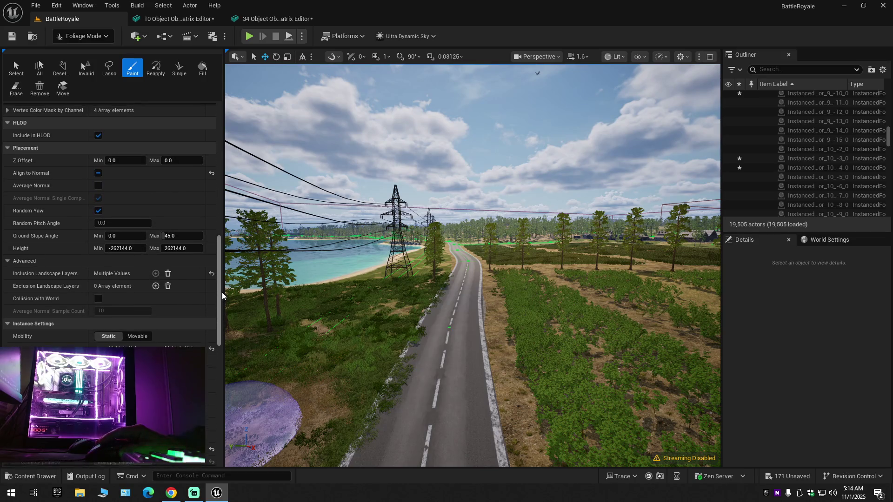
pyautogui.click(108, 345)
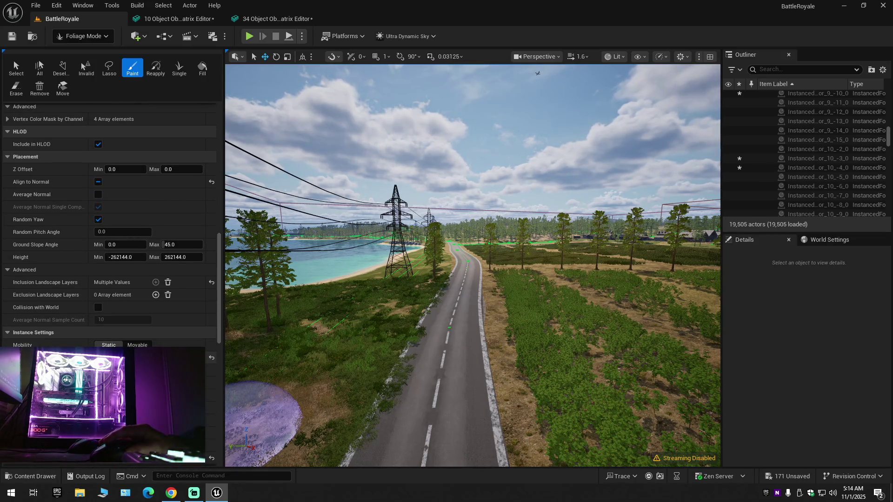
pyautogui.moveTo(219, 302)
pyautogui.mouseDown()
pyautogui.moveTo(218, 199)
pyautogui.moveTo(198, 158)
pyautogui.mouseUp()
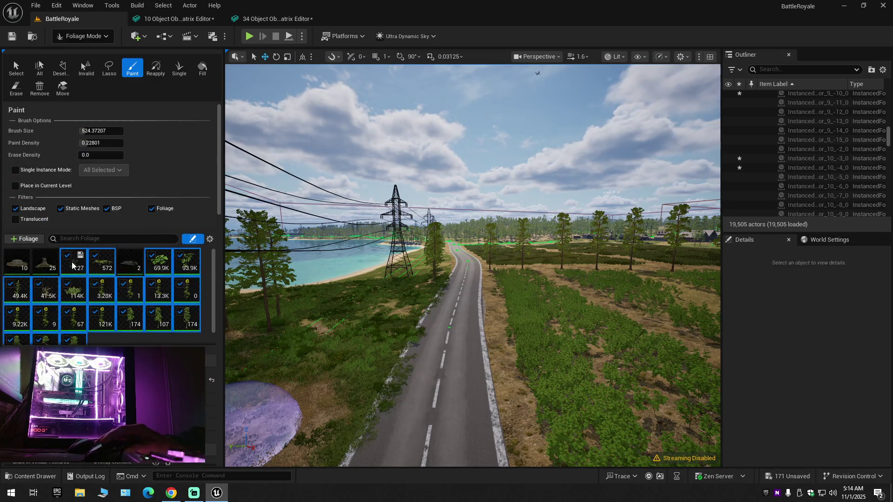
# Step: Add the 572, 2, 69.9K and 93.9K types to the selection, then select only FT_Grass_2
pyautogui.keyDown('ctrl'); pyautogui.click(91, 267); pyautogui.keyUp('ctrl')
pyautogui.keyDown('shift'); pyautogui.click(162, 263); pyautogui.keyUp('shift')
pyautogui.keyDown('ctrl'); pyautogui.click(187, 263); pyautogui.keyUp('ctrl')
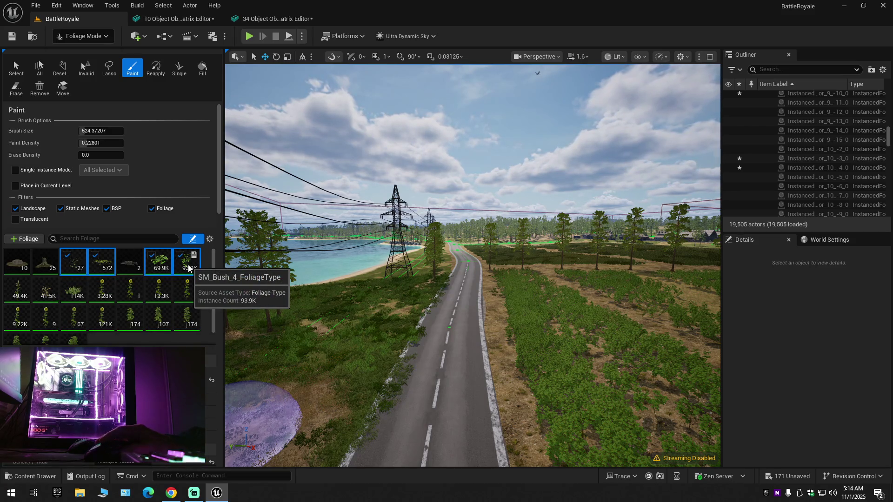
pyautogui.click(77, 267)
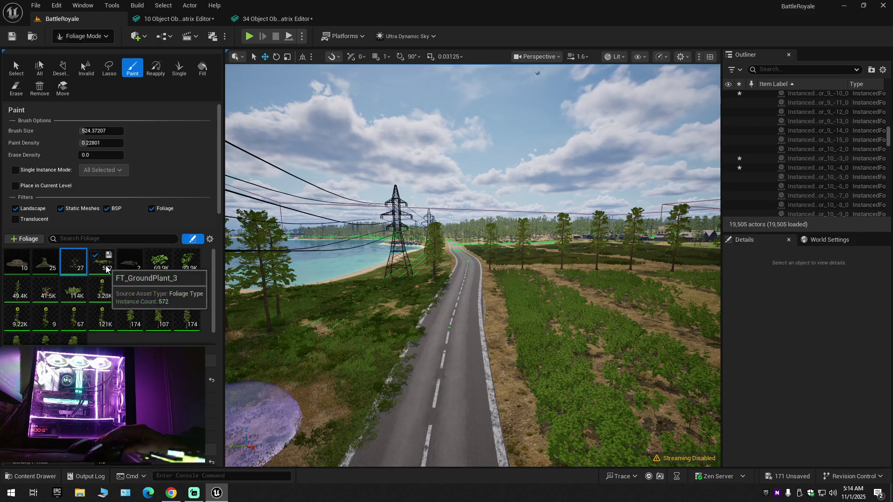
# Step: Deactivate all foliage types, activate FT_Grass_2 plus one more, and add the 41.5K type
pyautogui.hotkey('ctrl', 'a')
pyautogui.click(96, 256)
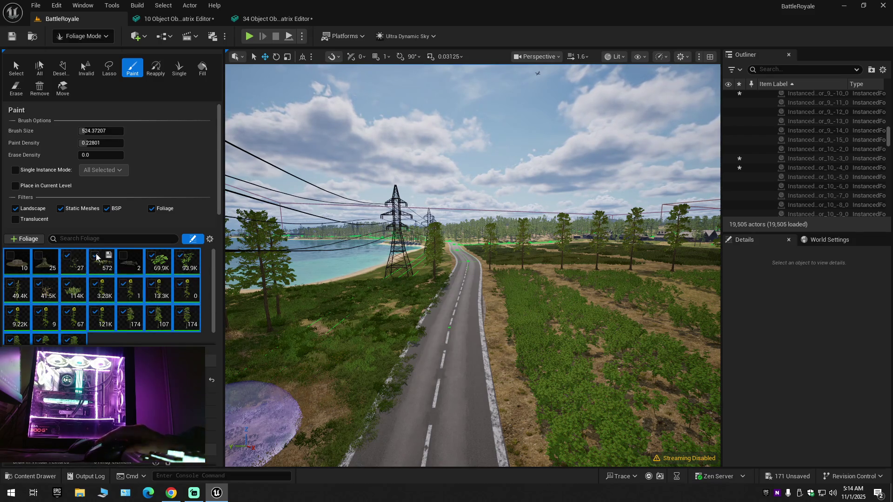
pyautogui.click(69, 259)
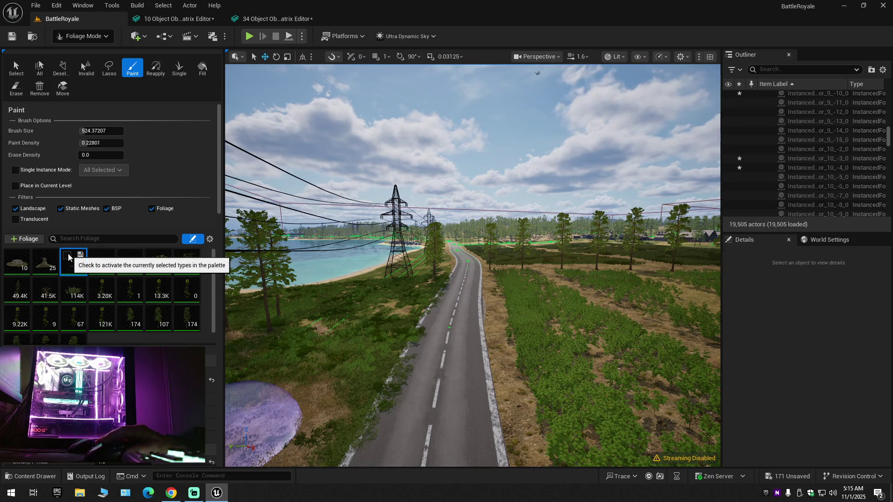
pyautogui.click(67, 256)
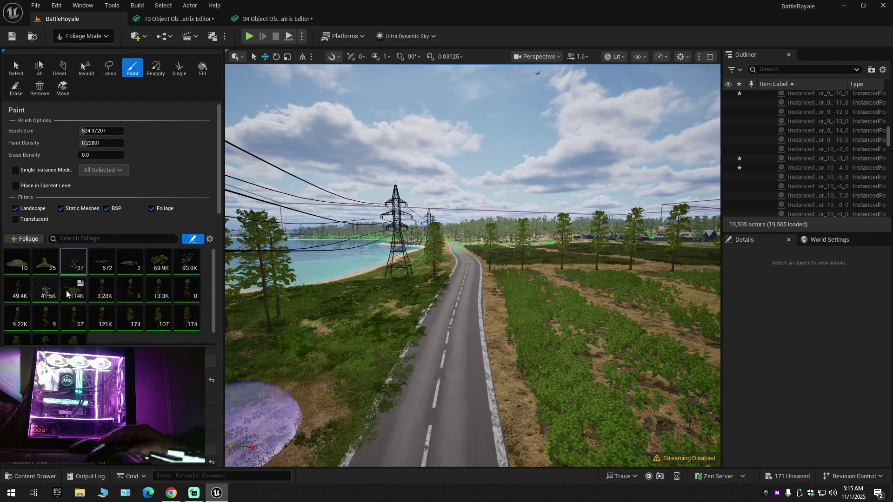
pyautogui.click(66, 285)
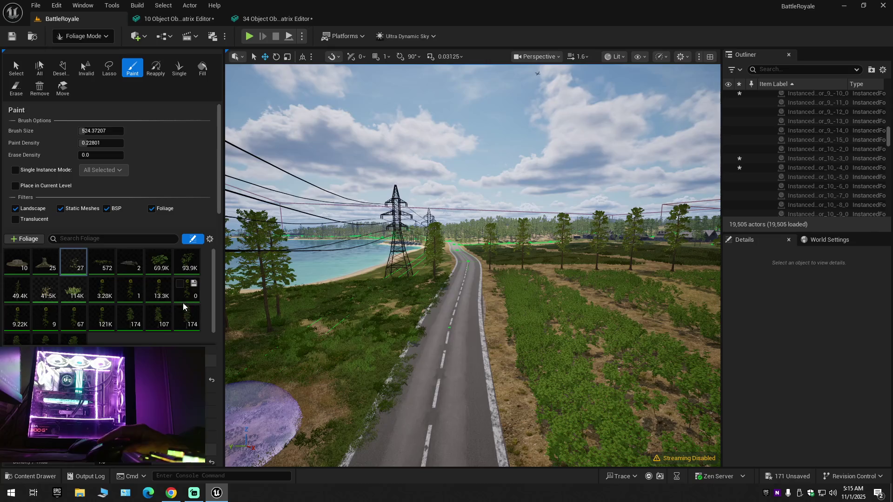
pyautogui.keyDown('ctrl'); pyautogui.click(58, 298); pyautogui.keyUp('ctrl')
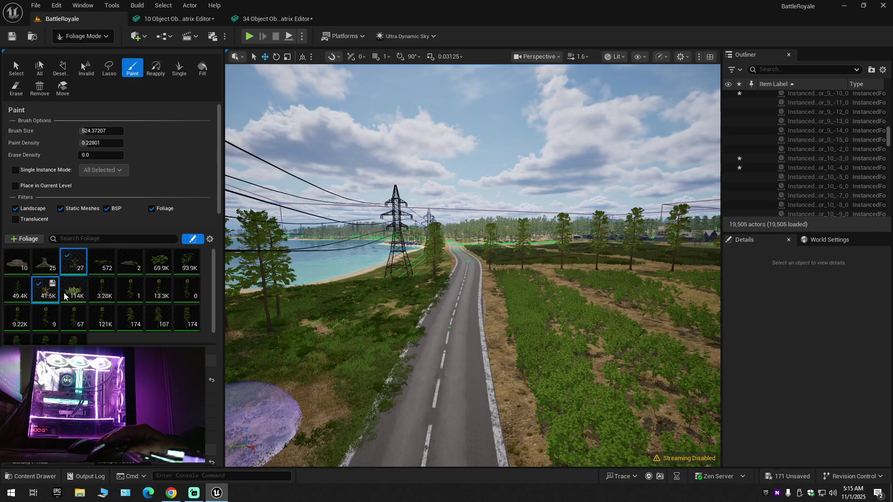
# Step: Reset the Instance Settings property to default, comparing distant foliage with undo and redo
pyautogui.scroll(-10, 109, 223)
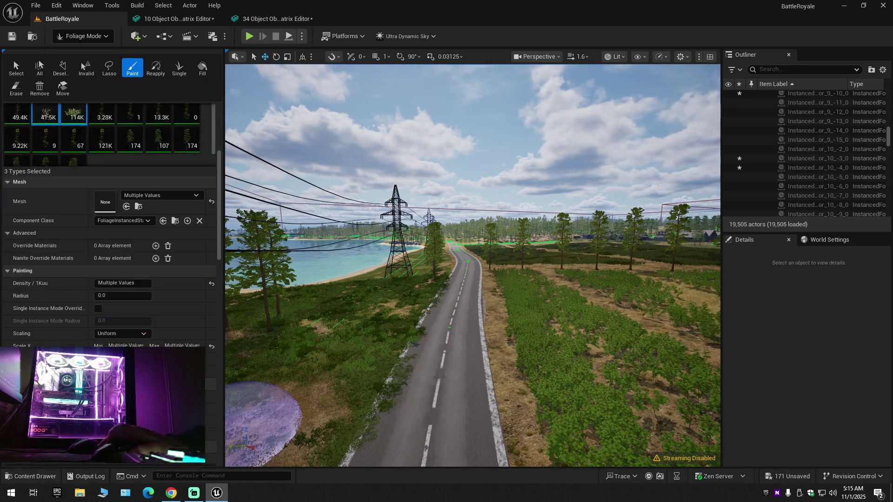
pyautogui.scroll(-4, 110, 224)
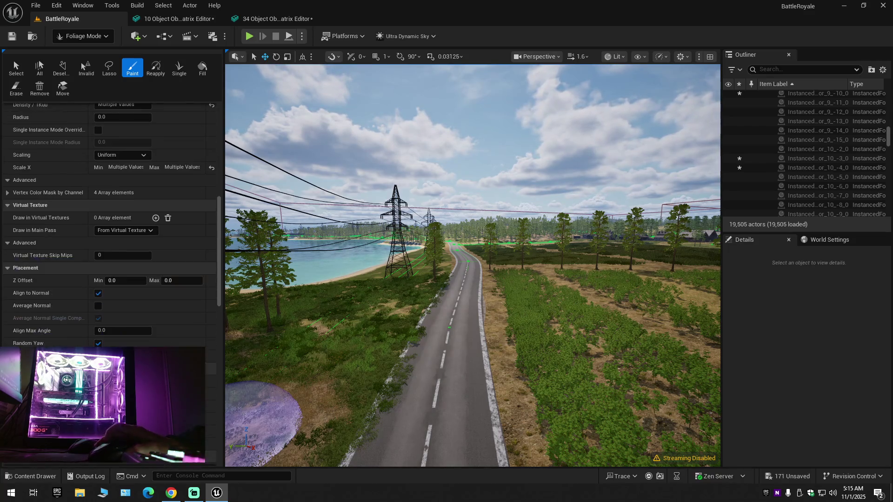
pyautogui.scroll(-2, 109, 223)
pyautogui.scroll(-3, 110, 223)
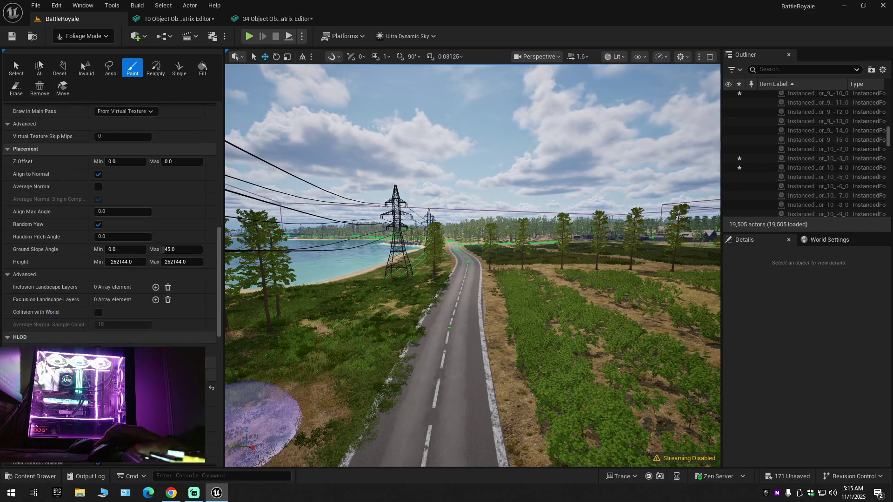
pyautogui.scroll(-2, 109, 223)
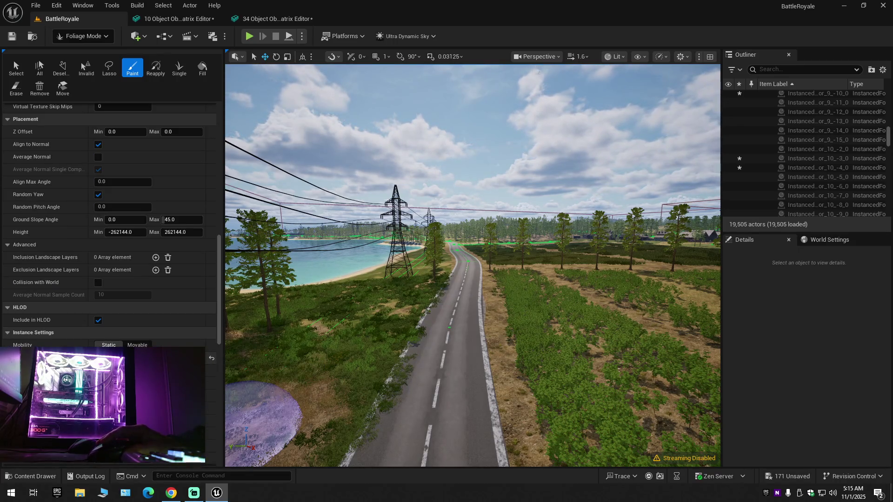
pyautogui.rightClick(188, 359)
pyautogui.click(195, 398)
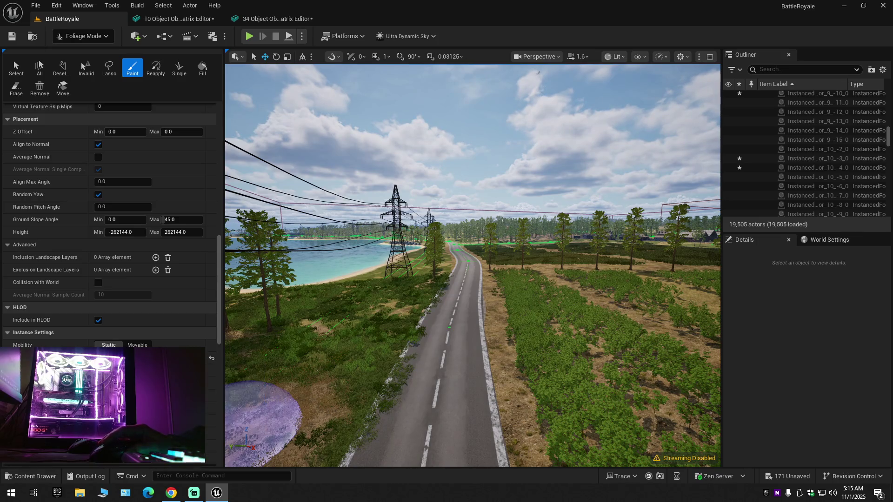
pyautogui.click(211, 359)
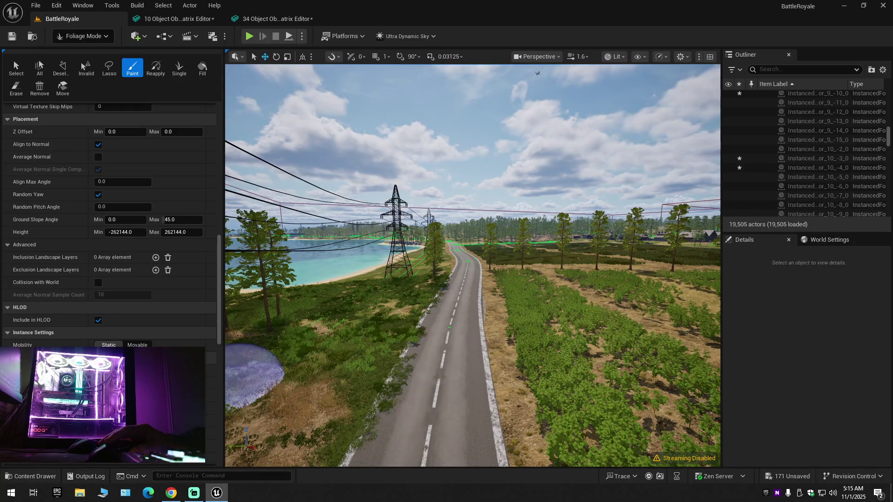
pyautogui.hotkey('ctrl', 'z')
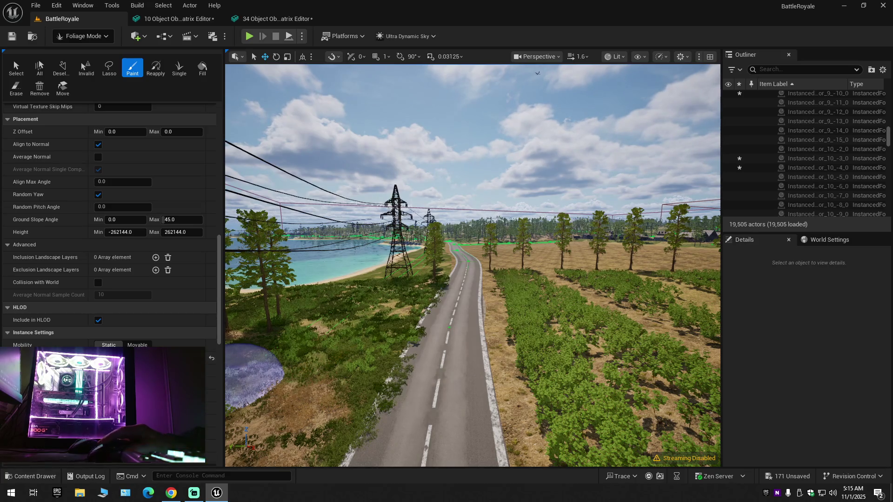
pyautogui.hotkey('ctrl', 'y')
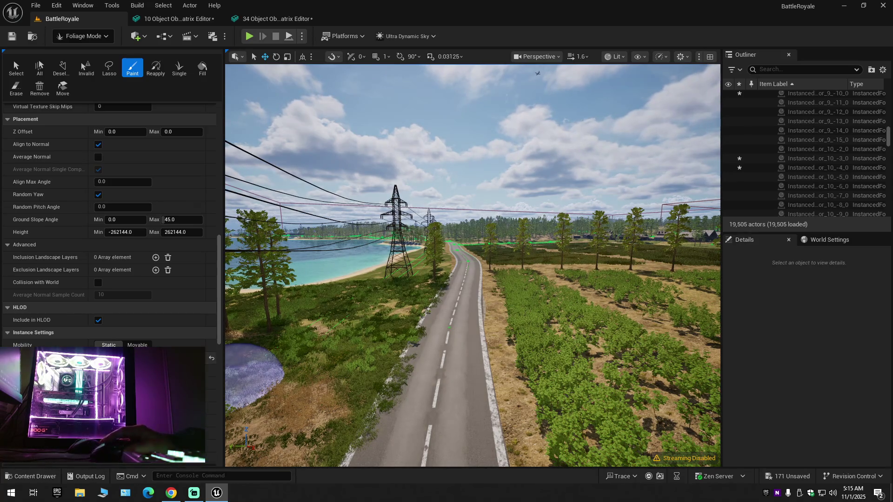
pyautogui.click(211, 358)
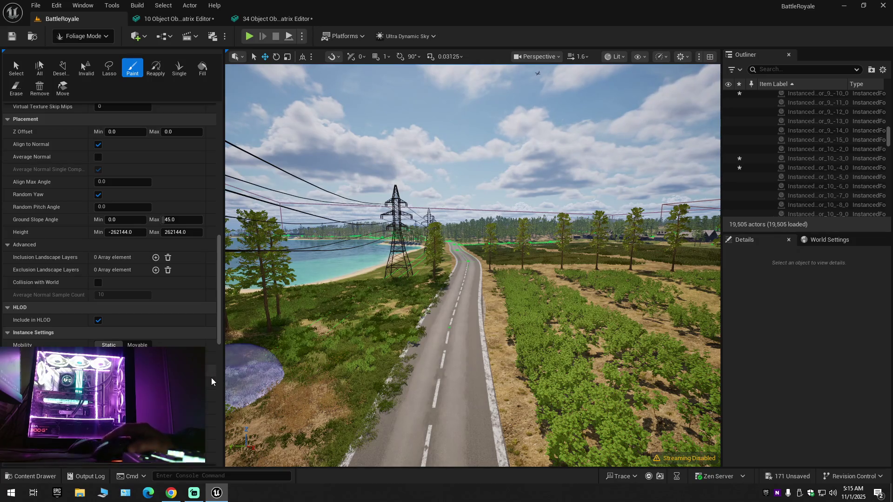
pyautogui.press('w')
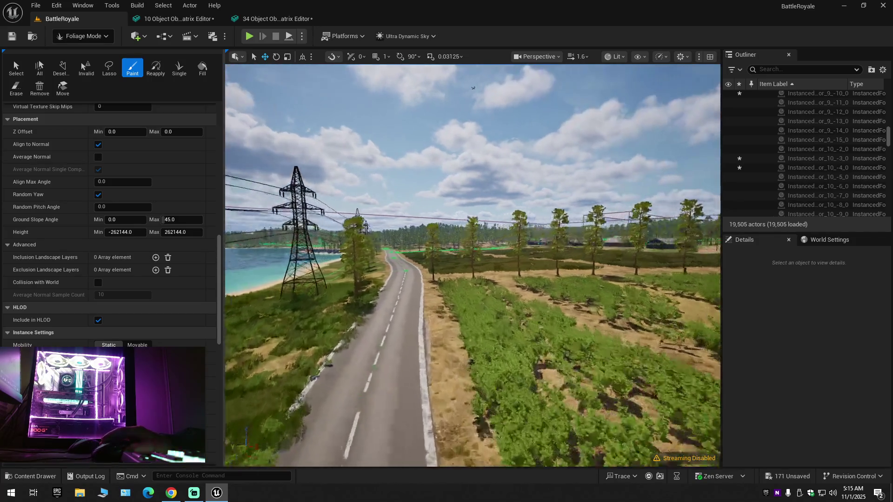
pyautogui.scroll(1, 472, 265)
pyautogui.press('e')
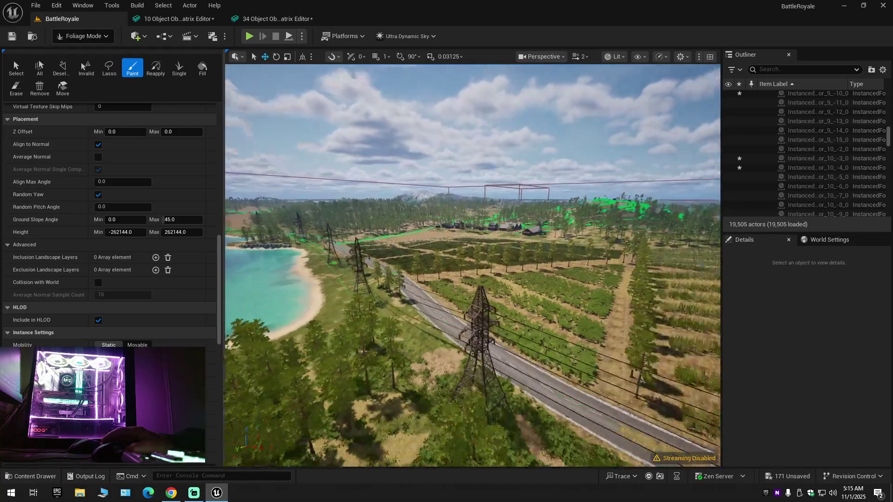
pyautogui.scroll(1, 472, 265)
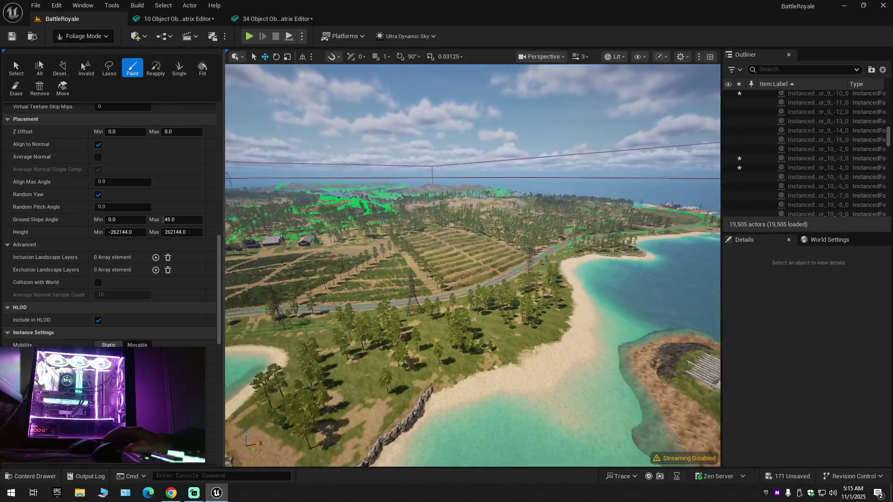
pyautogui.press('w')
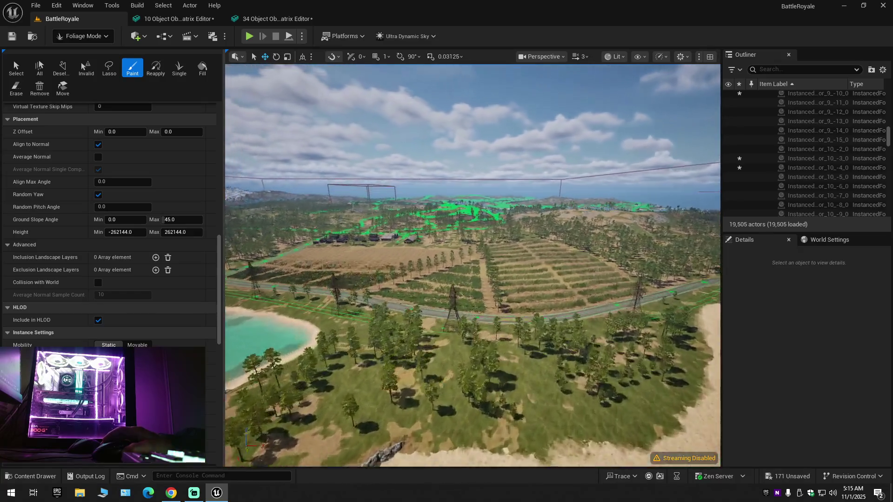
pyautogui.scroll(-1, 472, 265)
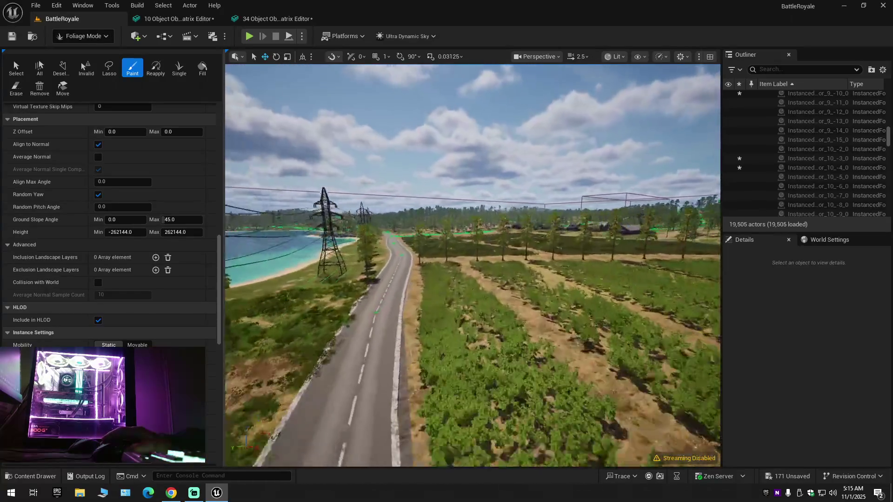
pyautogui.scroll(-1, 473, 265)
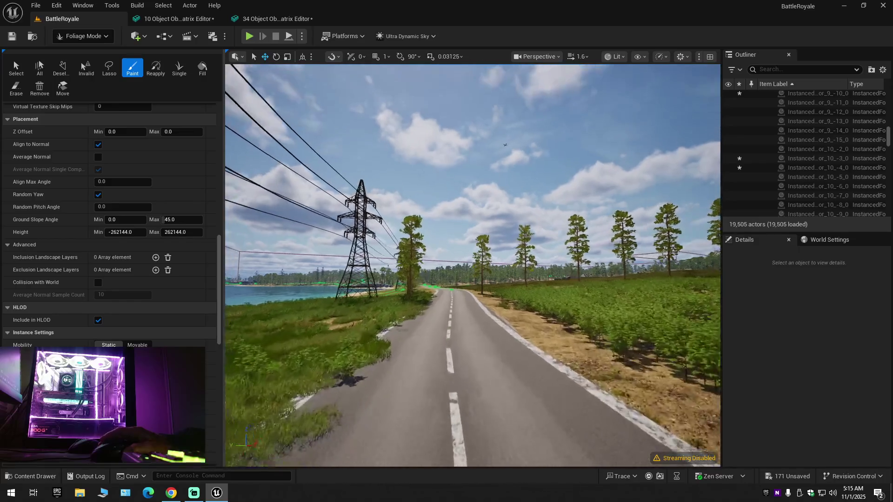
pyautogui.press('w')
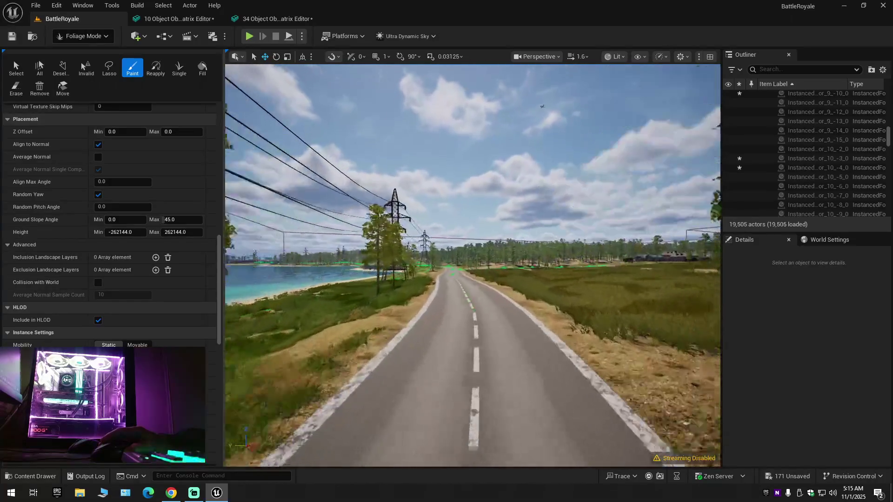
pyautogui.press('w')
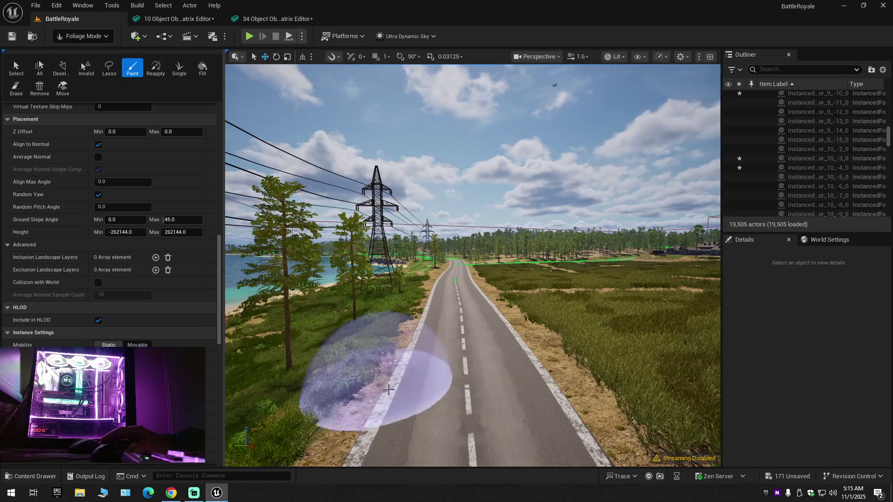
pyautogui.scroll(-1, 389, 390)
pyautogui.press('w')
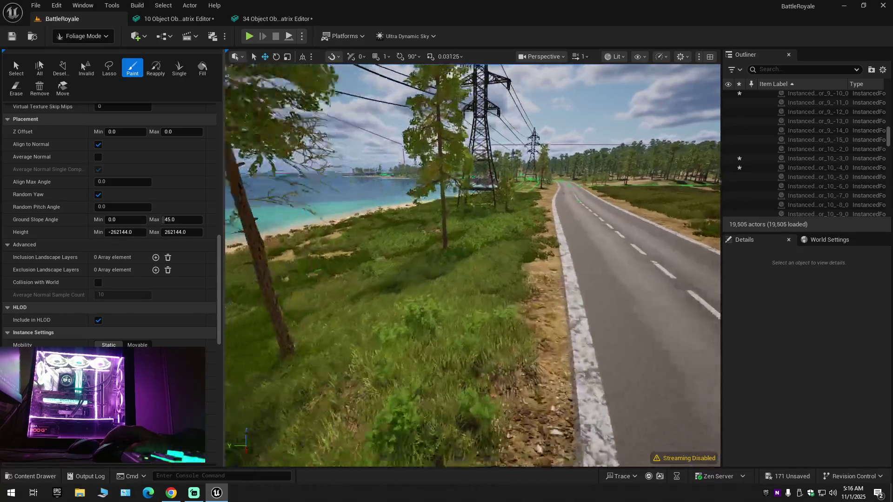
pyautogui.press('w')
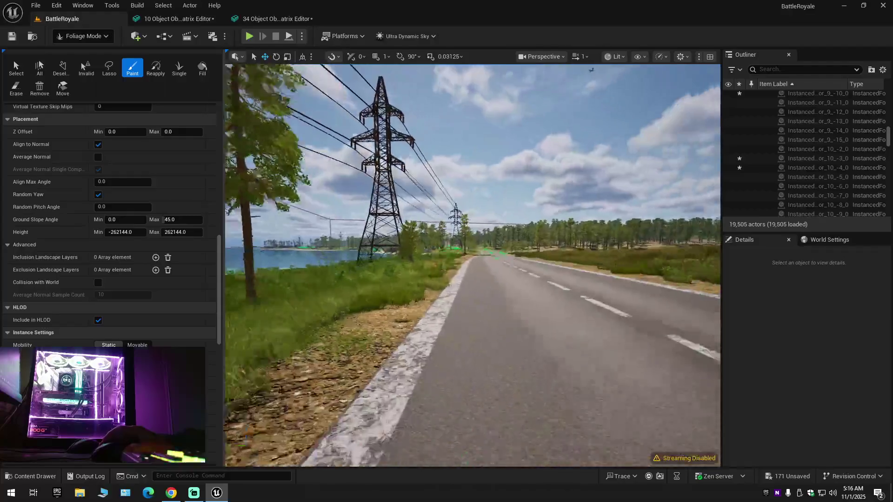
pyautogui.press('w')
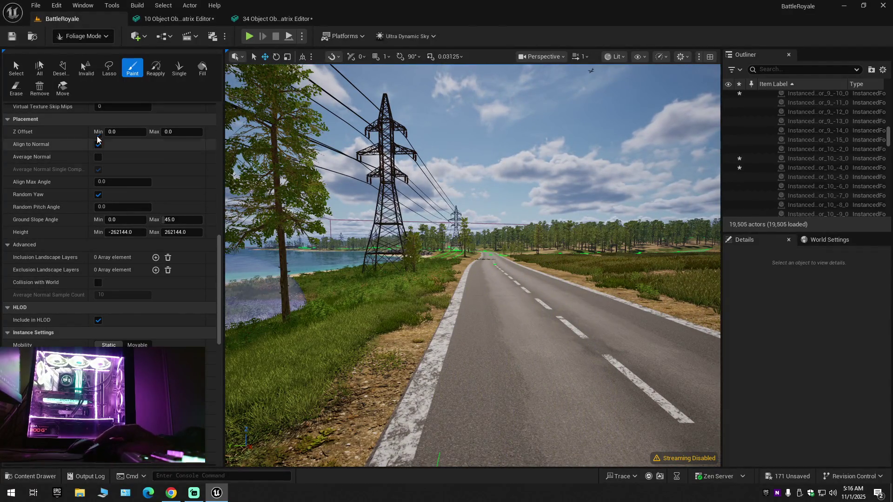
pyautogui.scroll(6, 175, 234)
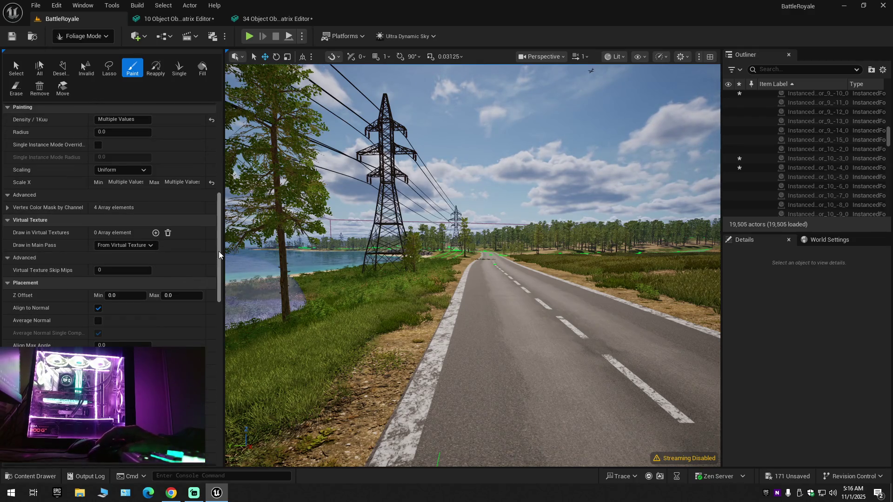
# Step: Select all foliage types in the palette and scroll to their shared Painting, HLOD and Placement settings
pyautogui.moveTo(218, 251); pyautogui.dragTo(208, 143)
pyautogui.click(99, 270)
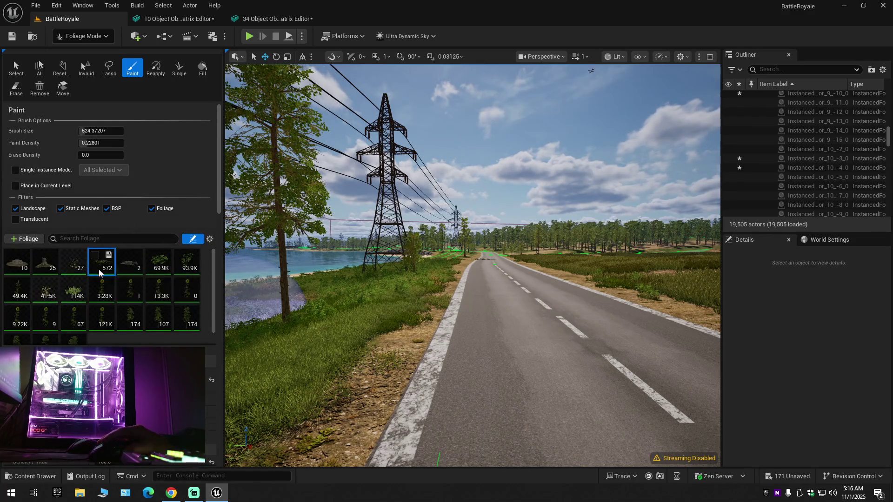
pyautogui.hotkey('ctrl', 'a')
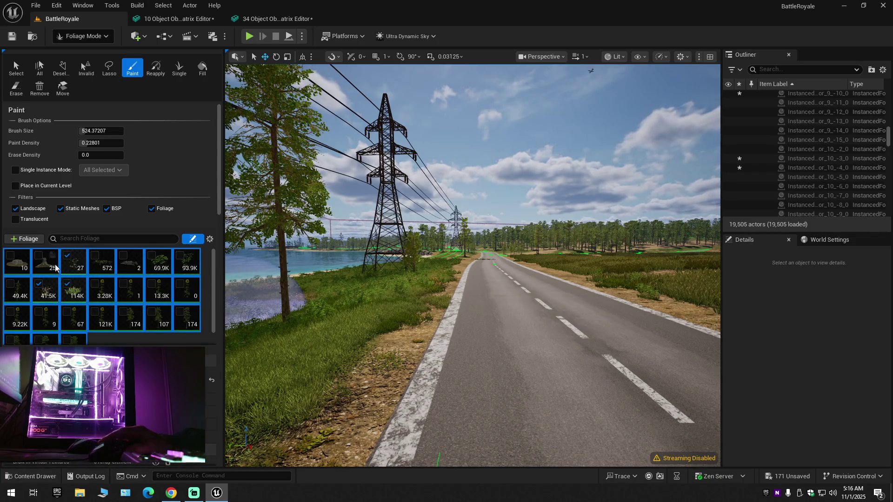
pyautogui.click(68, 255)
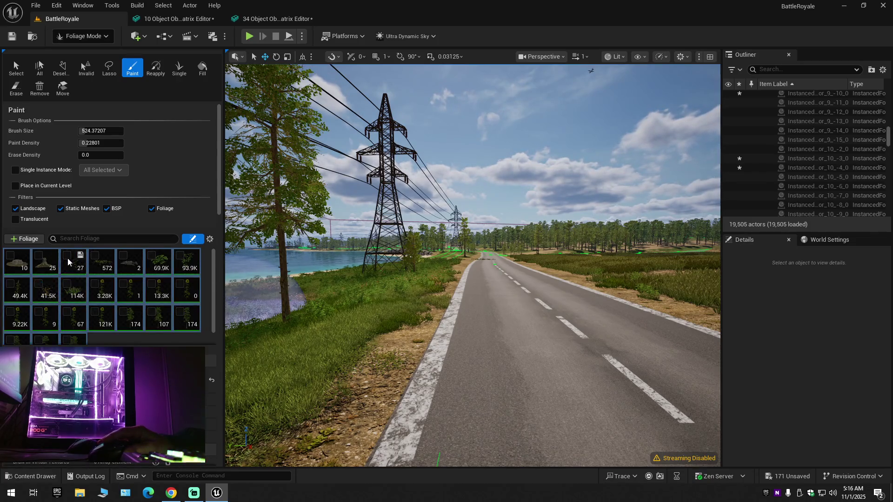
pyautogui.click(67, 256)
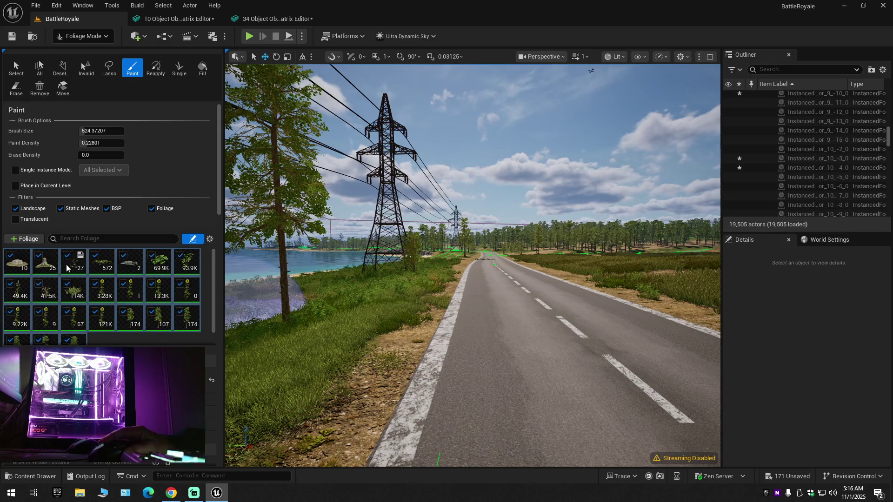
pyautogui.click(11, 255)
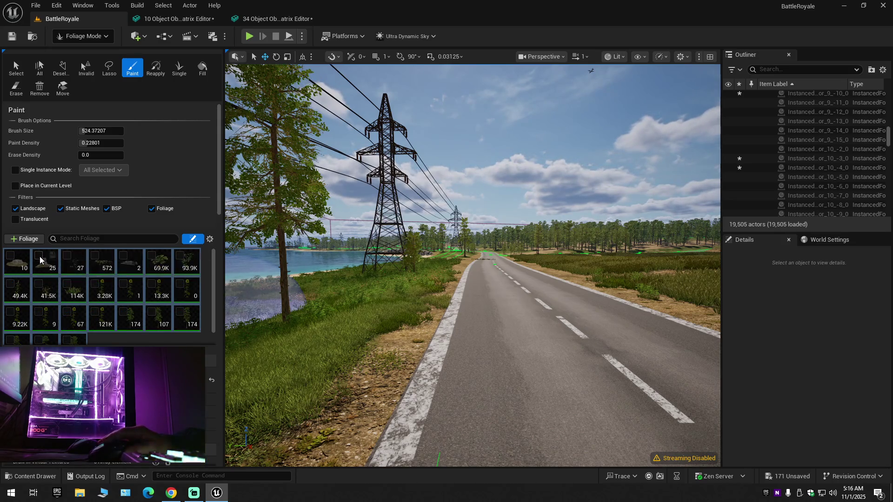
pyautogui.click(13, 259)
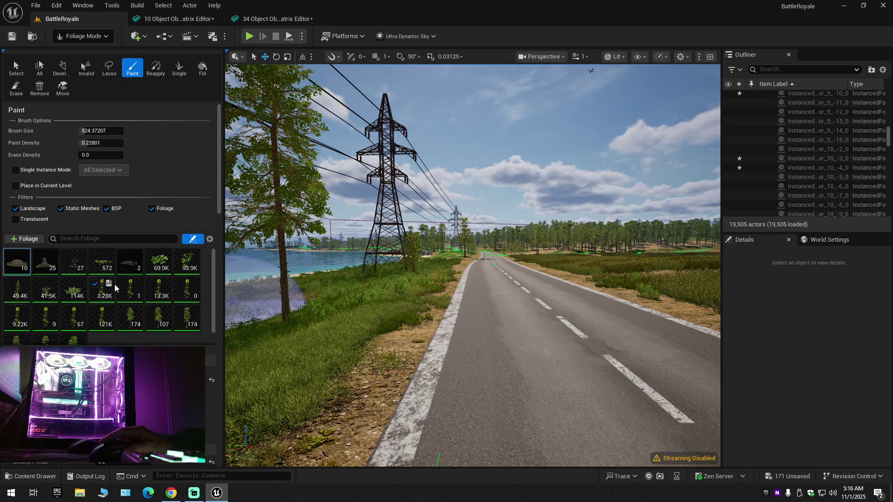
pyautogui.hotkey('ctrl', 'a')
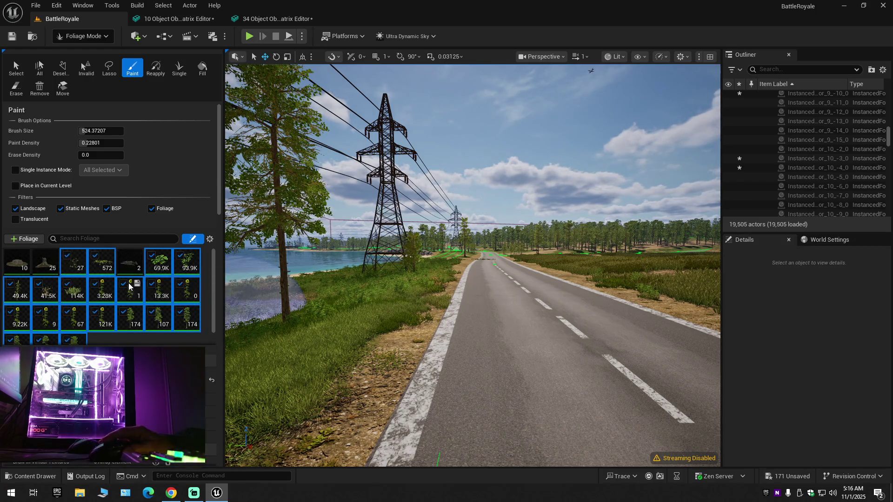
pyautogui.scroll(-15, 112, 223)
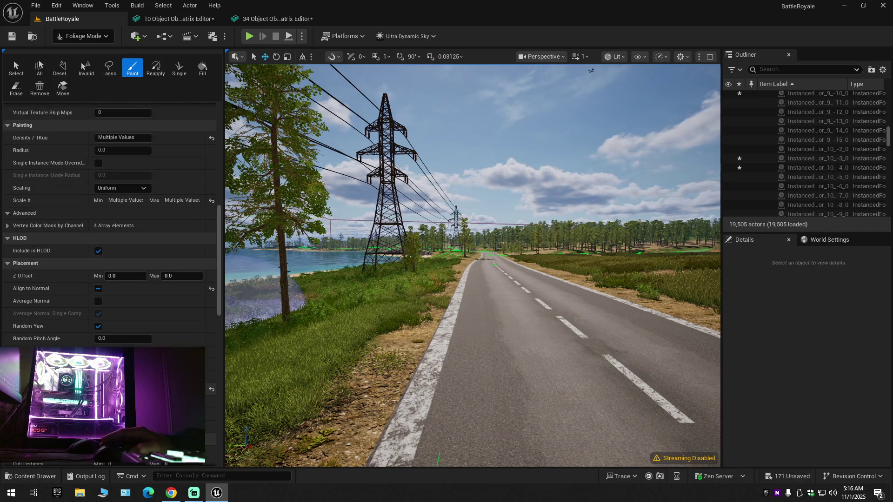
pyautogui.scroll(-5, 112, 224)
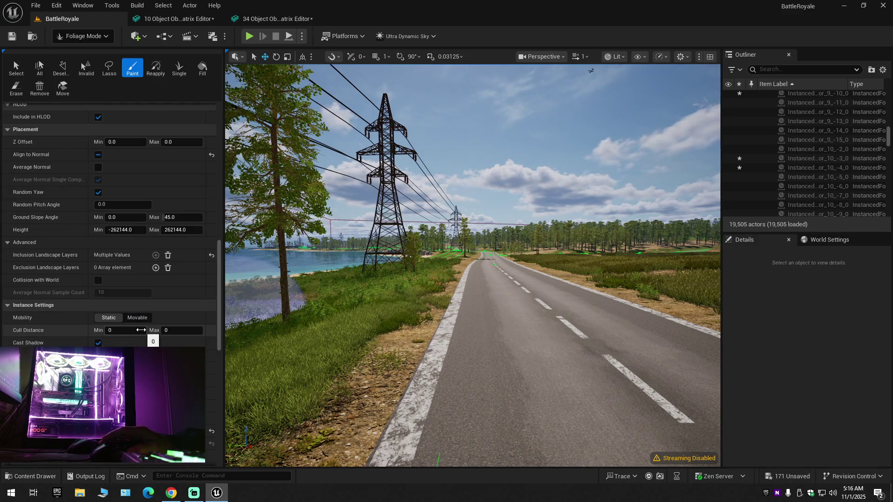
pyautogui.scroll(-10, 112, 223)
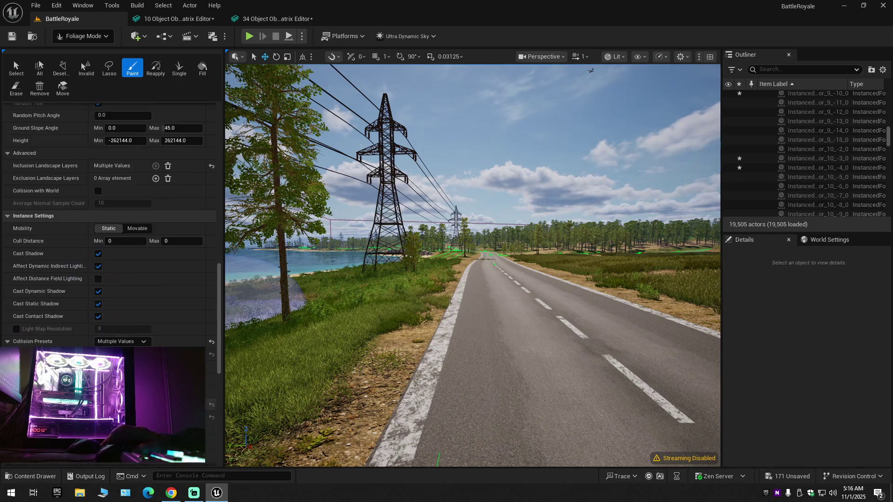
pyautogui.scroll(-1, 112, 223)
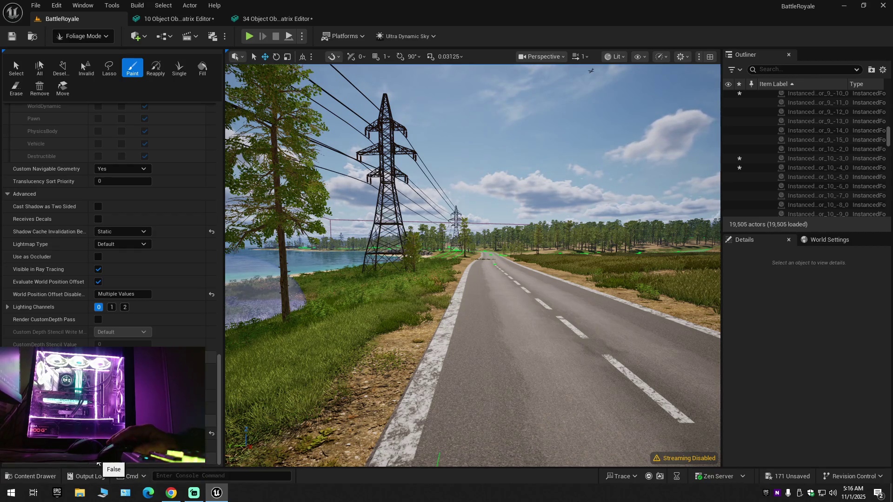
# Step: Fly the camera down the road past the power pylons to view the roadside foliage
pyautogui.scroll(10, 418, 368)
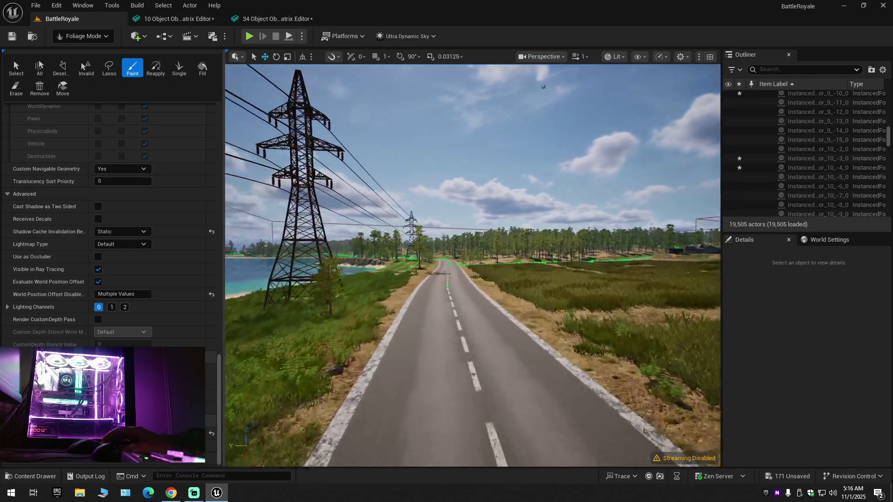
pyautogui.scroll(2, 473, 265)
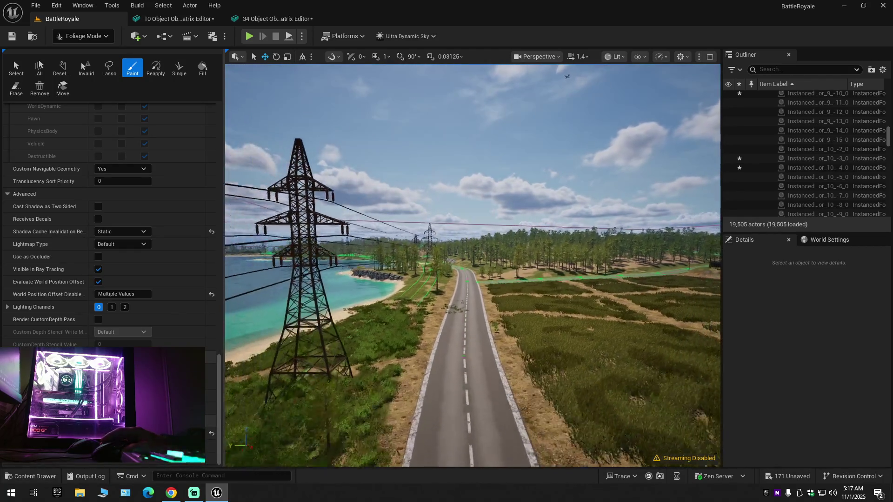
pyautogui.press('w')
pyautogui.scroll(-1, 473, 265)
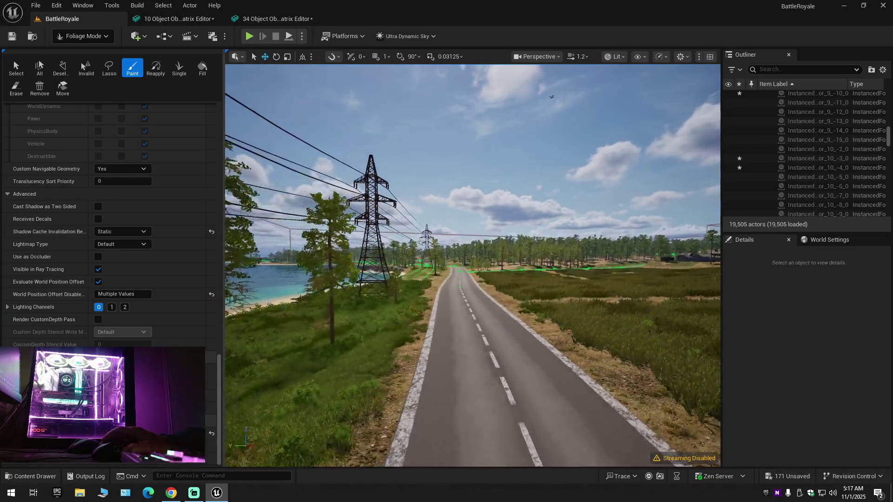
pyautogui.press('w')
pyautogui.scroll(-1, 473, 265)
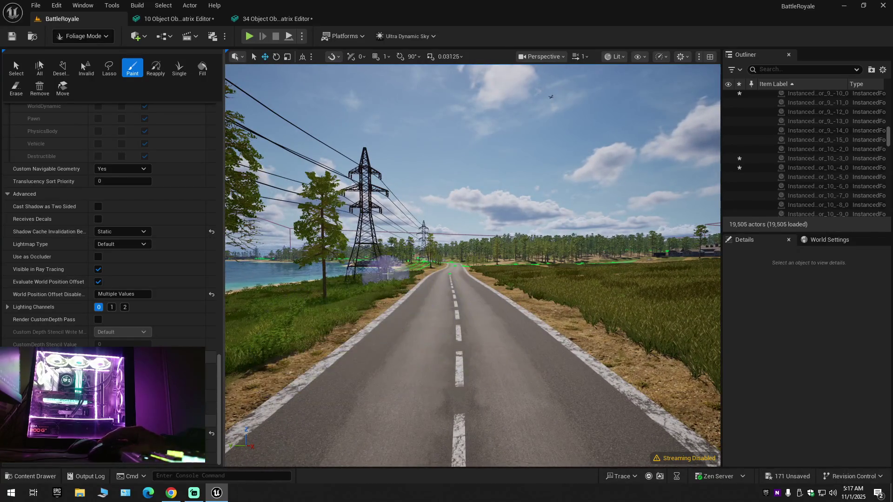
pyautogui.press('w')
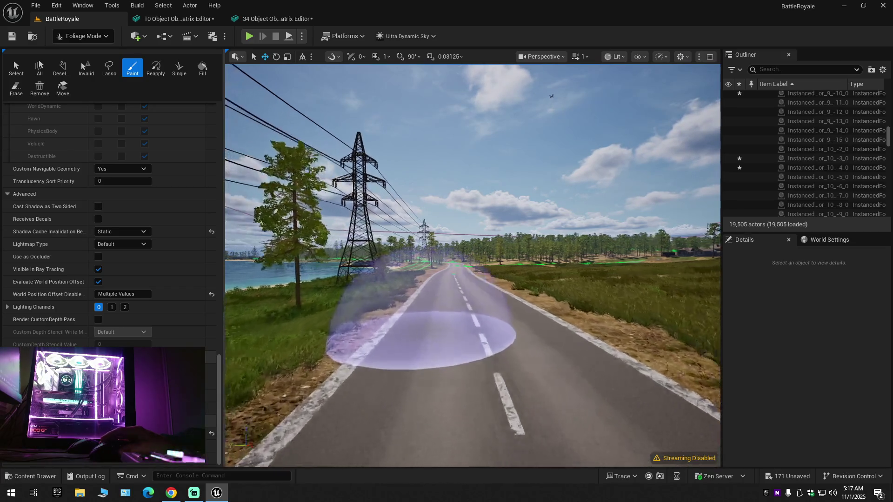
pyautogui.press('w')
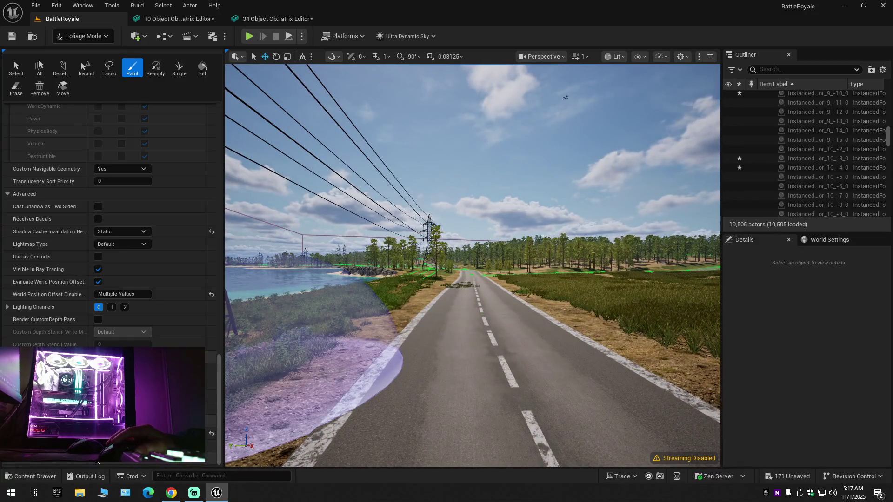
# Step: Save the level and pending assets, then paint grass clumps onto the road asphalt
pyautogui.click(12, 37)
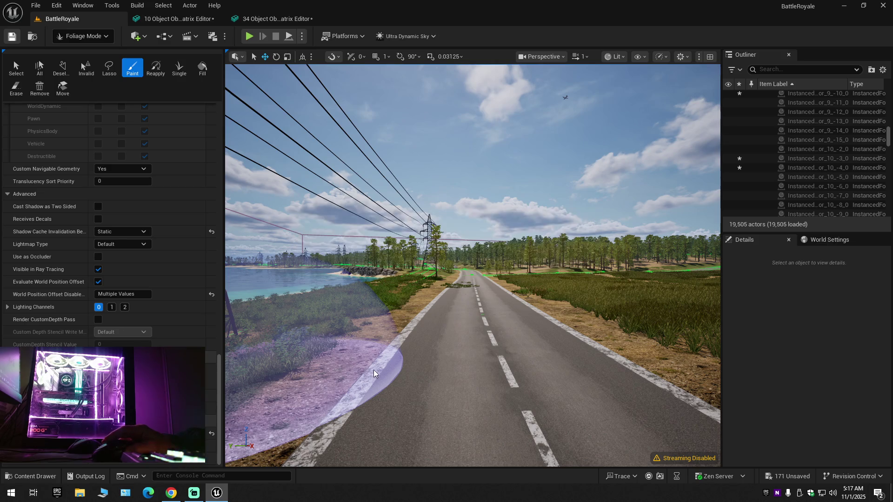
pyautogui.press('d')
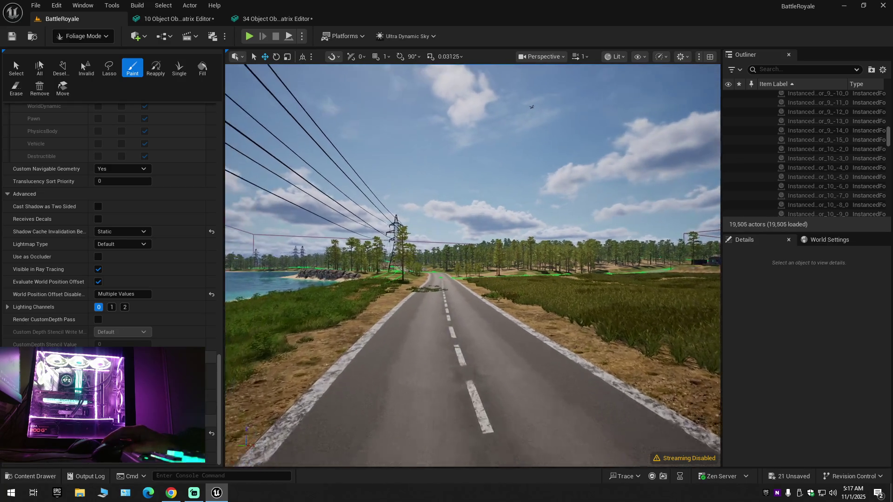
pyautogui.press('w')
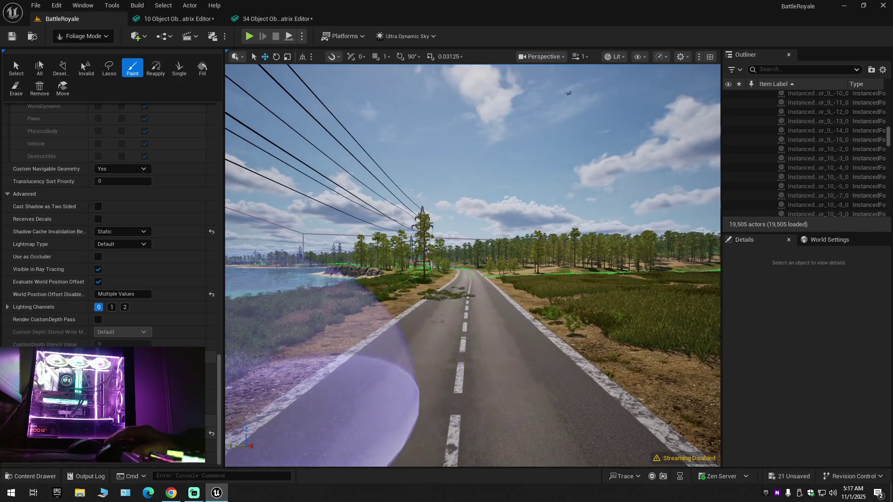
pyautogui.hotkey('ctrl', 's')
pyautogui.click(407, 403)
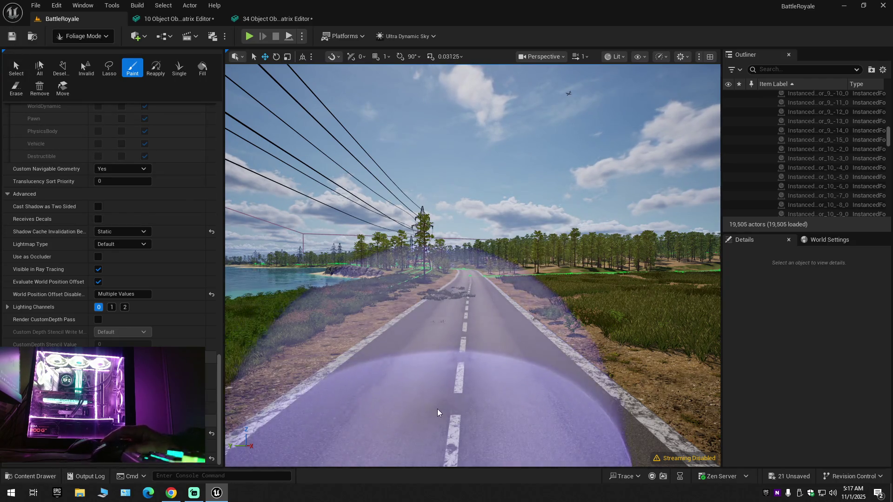
pyautogui.scroll(-1, 472, 265)
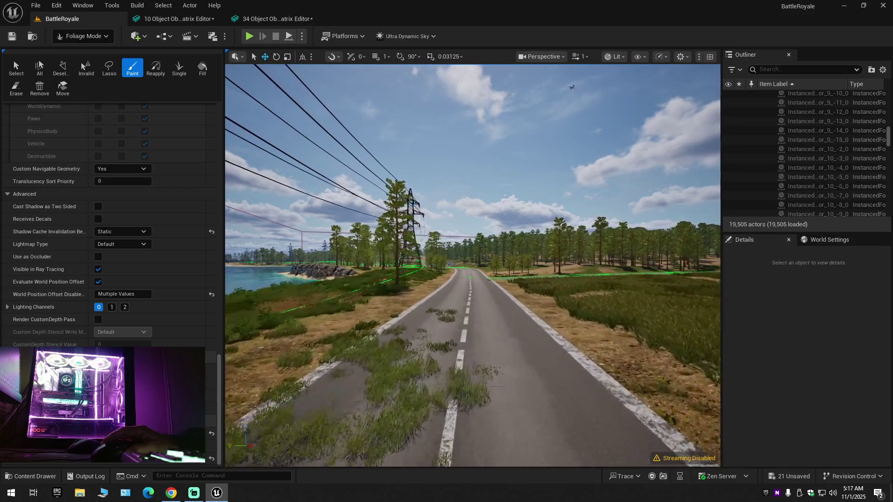
# Step: Fly across the dirt path and along the pylon road into the trees
pyautogui.press('w')
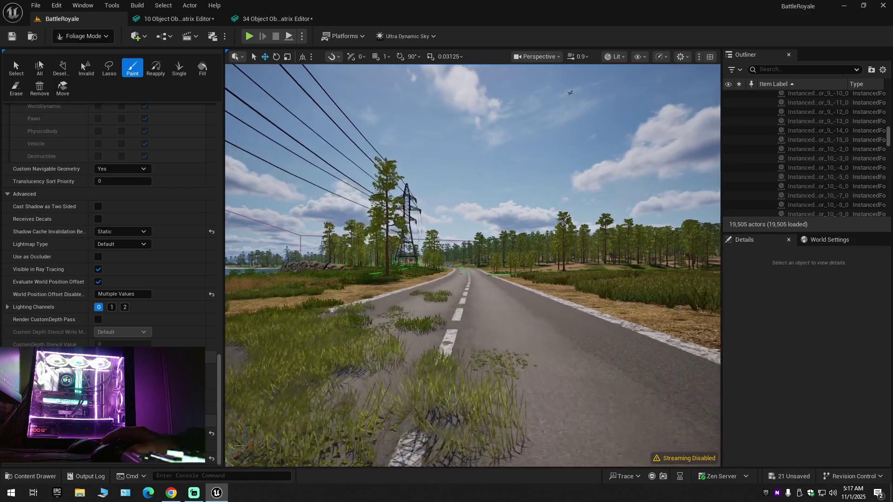
pyautogui.press('w')
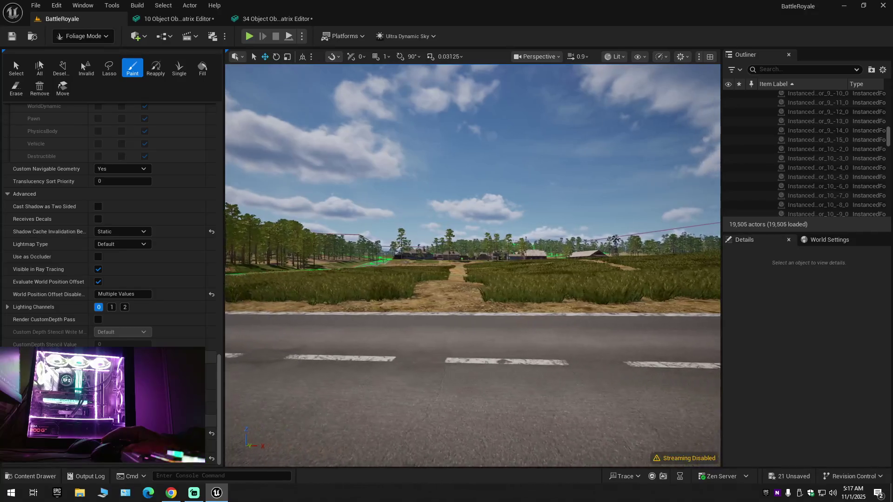
pyautogui.scroll(2, 472, 265)
pyautogui.press('w')
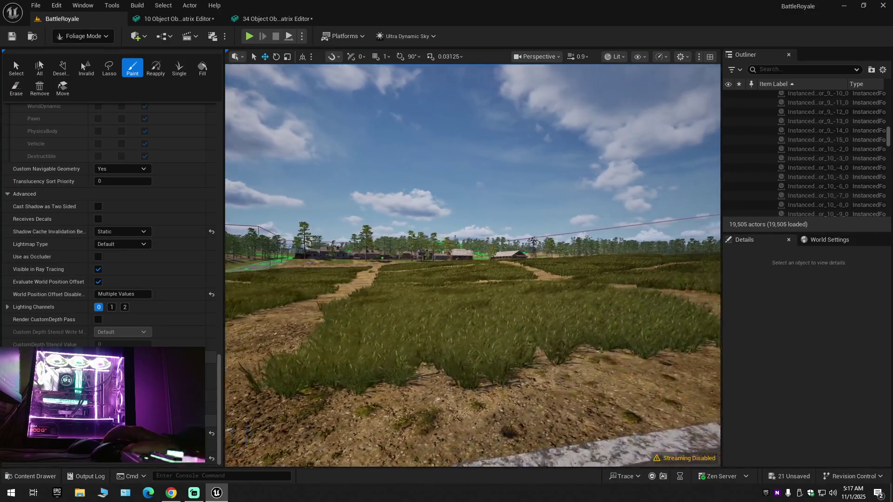
pyautogui.scroll(2, 472, 265)
pyautogui.press('w')
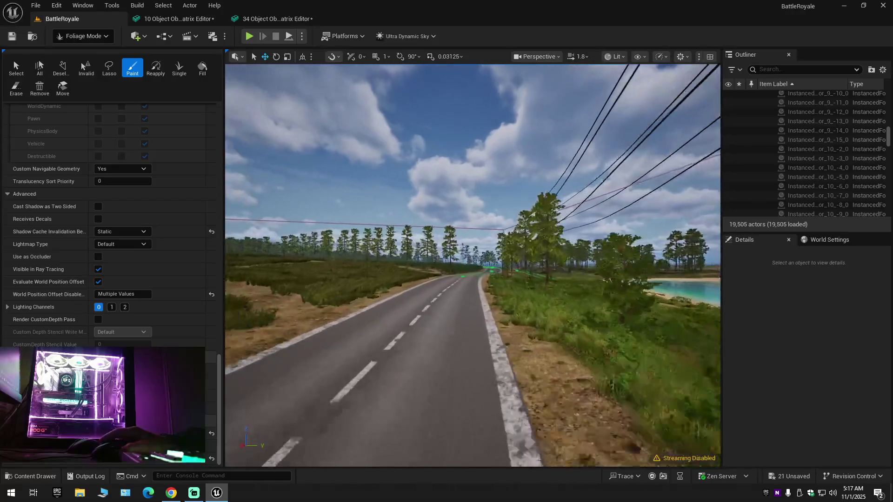
pyautogui.scroll(-1, 473, 265)
pyautogui.press('w')
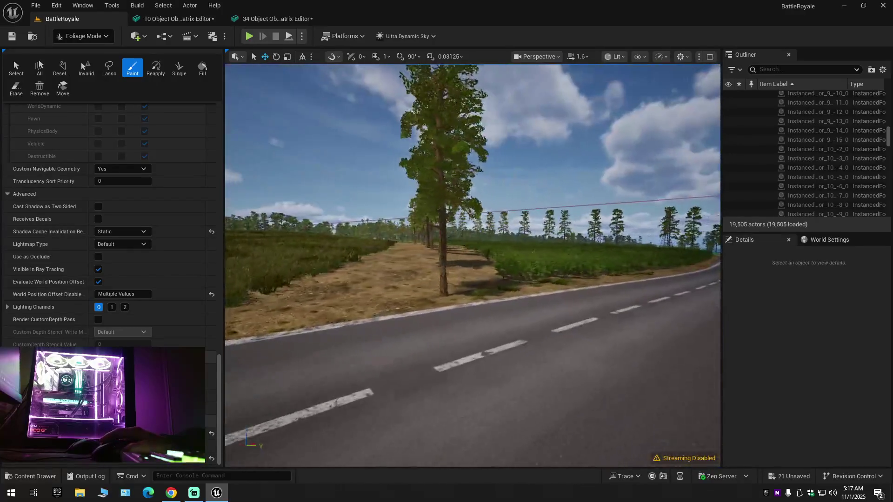
pyautogui.scroll(1, 473, 265)
pyautogui.press('w')
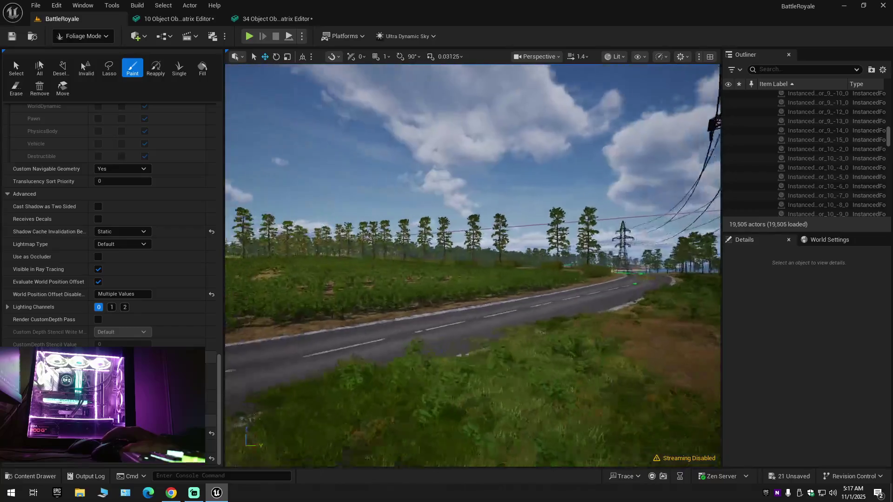
# Step: Pull back over the orchard rows and rise to look down the pylon road
pyautogui.press('s')
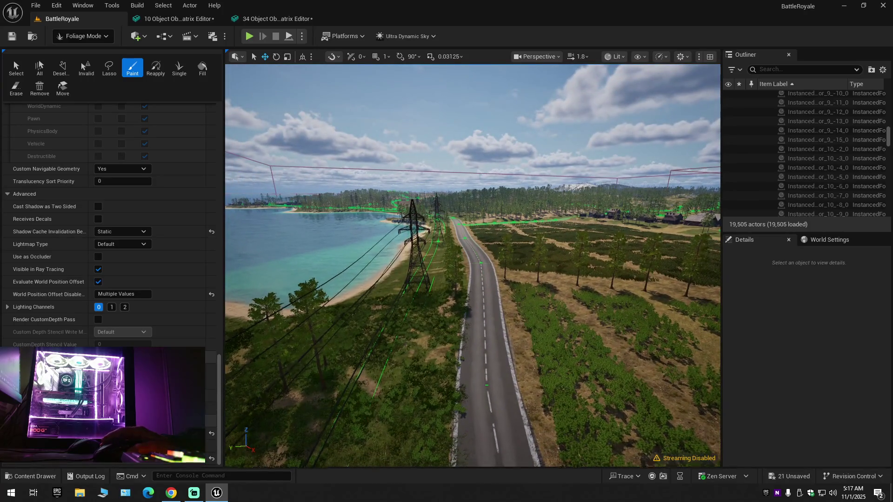
pyautogui.scroll(2, 473, 265)
pyautogui.press('w')
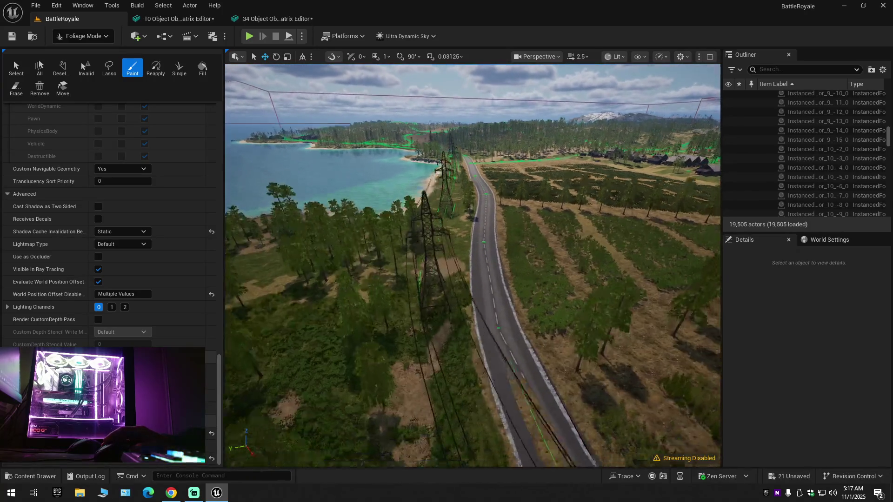
pyautogui.scroll(-1, 473, 265)
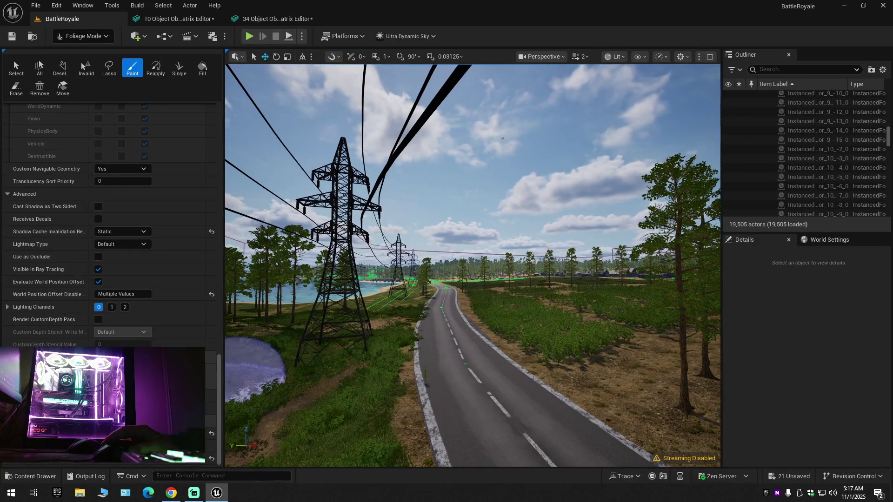
pyautogui.scroll(10, 153, 318)
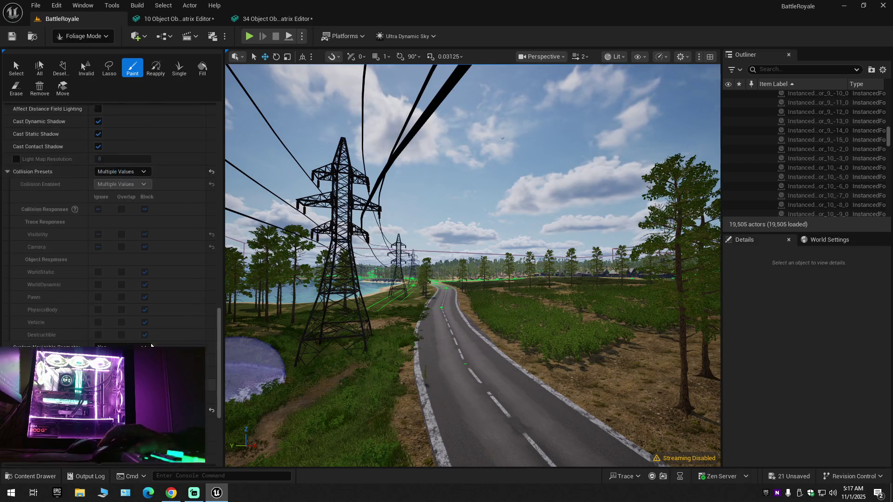
pyautogui.scroll(8, 150, 345)
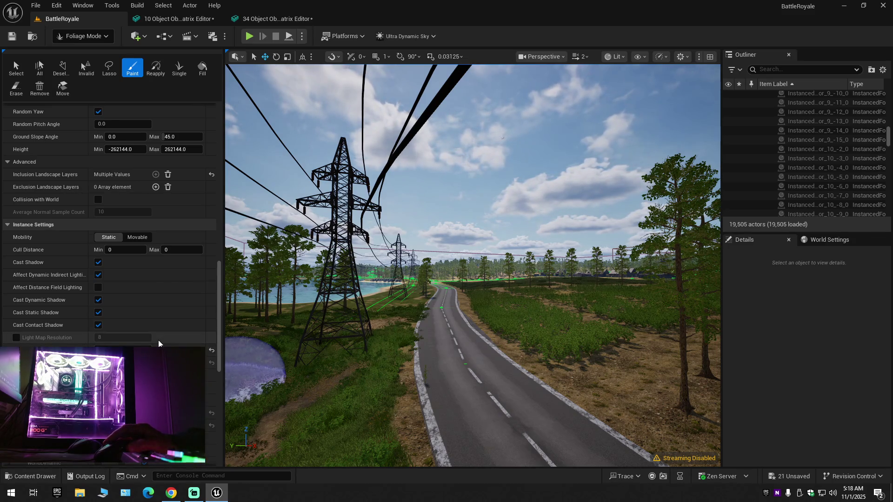
pyautogui.scroll(3, 156, 343)
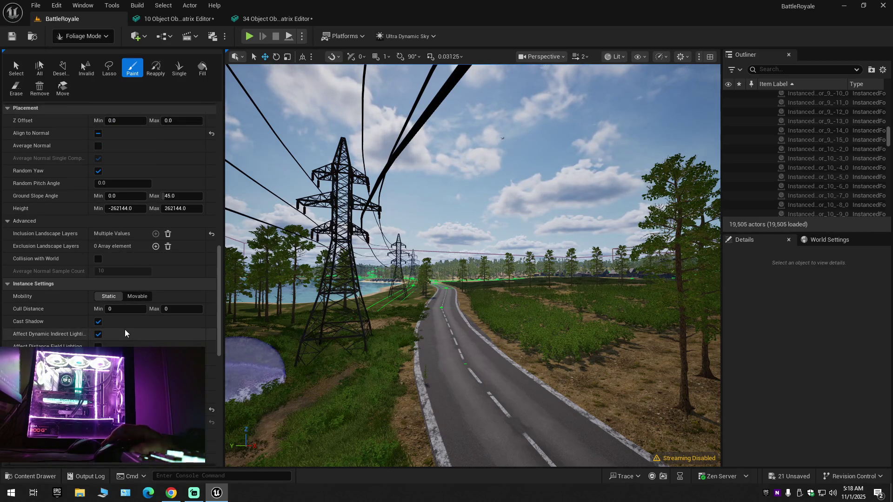
pyautogui.scroll(15, 125, 298)
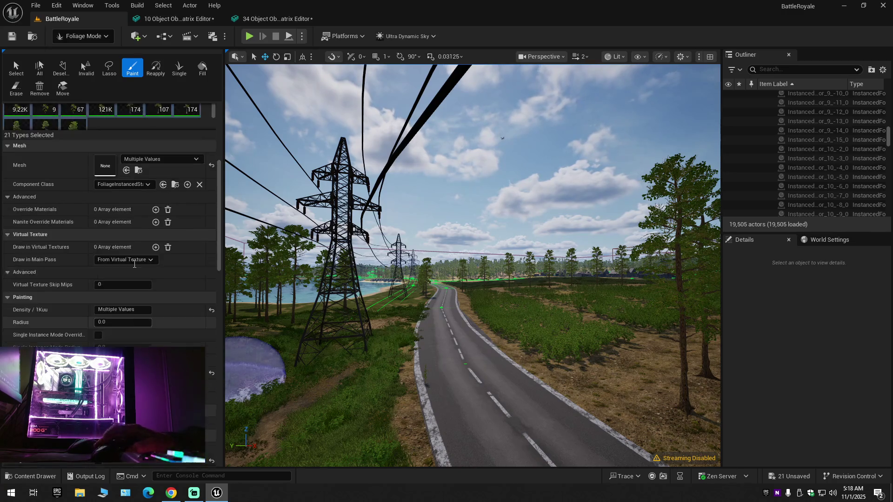
pyautogui.scroll(2, 134, 261)
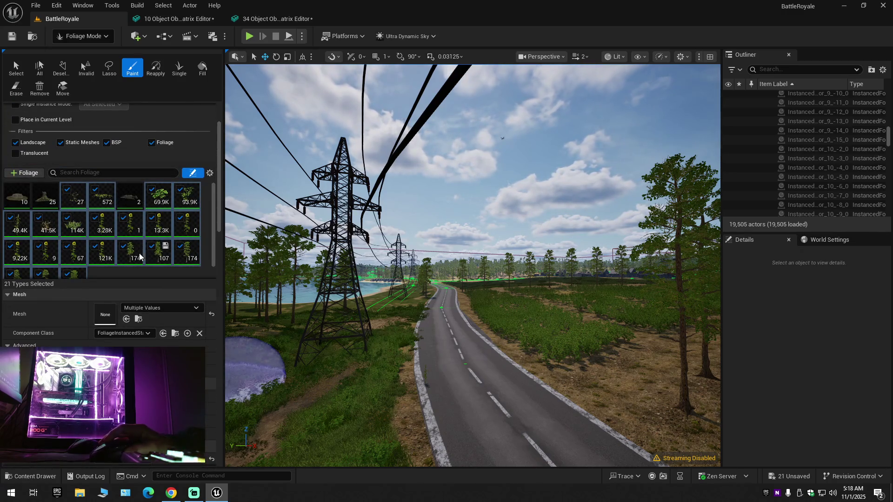
# Step: Browse to the foliage mesh asset and go up to the Nature folder
pyautogui.click(139, 320)
pyautogui.scroll(1, 393, 381)
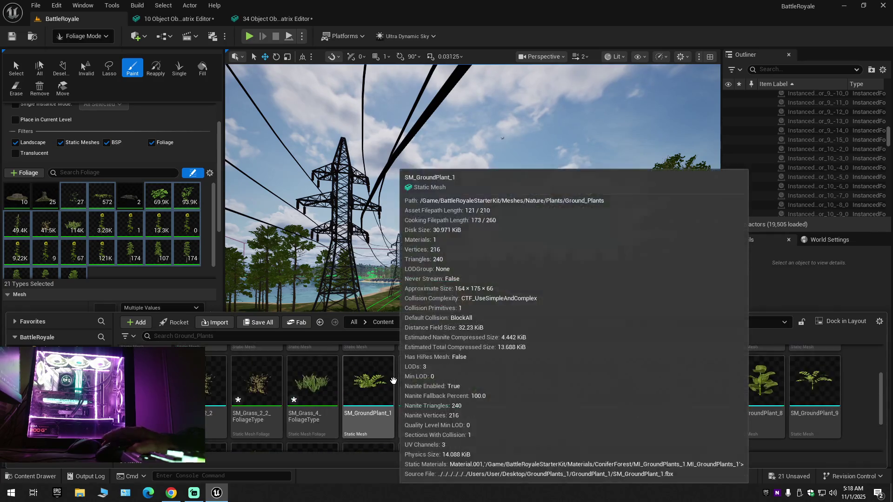
pyautogui.scroll(2, 393, 381)
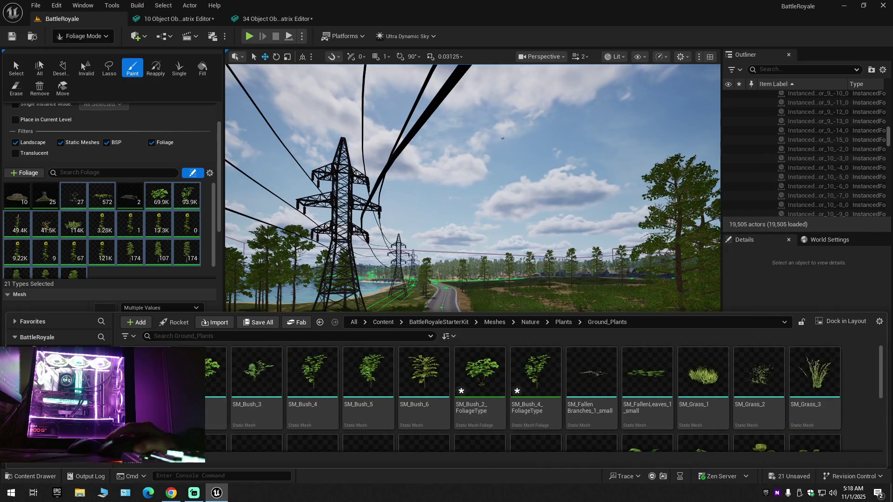
pyautogui.hotkey('alt', 'Left')
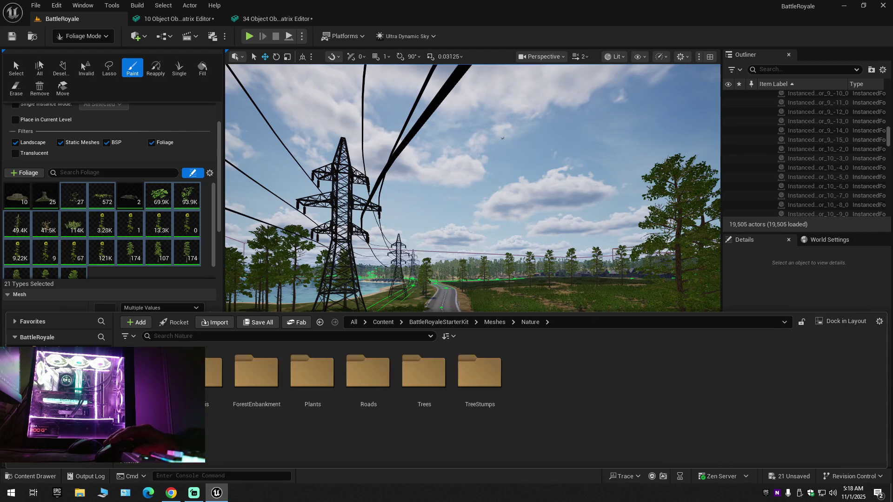
# Step: Deselect all foliage types, switch to Selection Mode, and show the Nature folder assets
pyautogui.rightClick(77, 189)
pyautogui.click(88, 195)
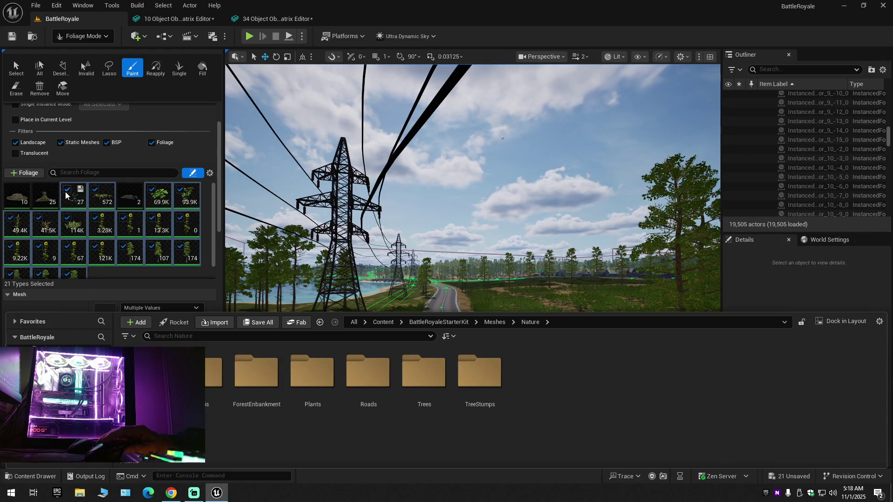
pyautogui.click(89, 36)
pyautogui.click(83, 53)
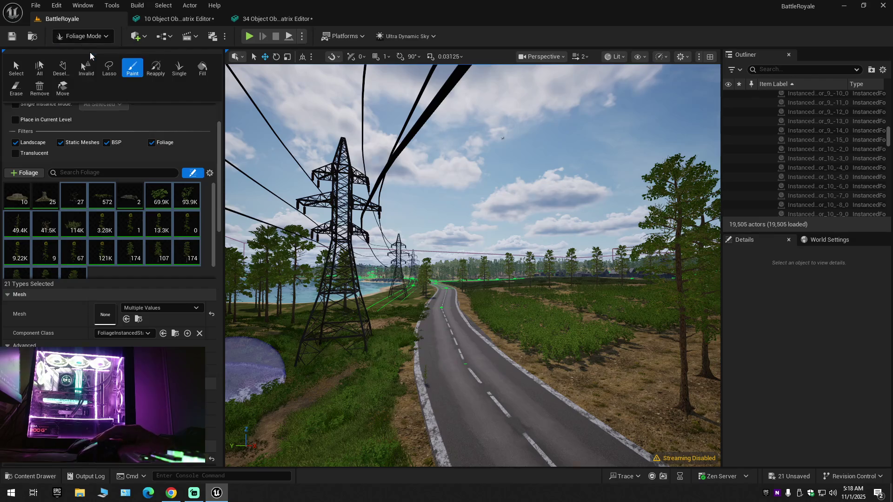
pyautogui.click(42, 477)
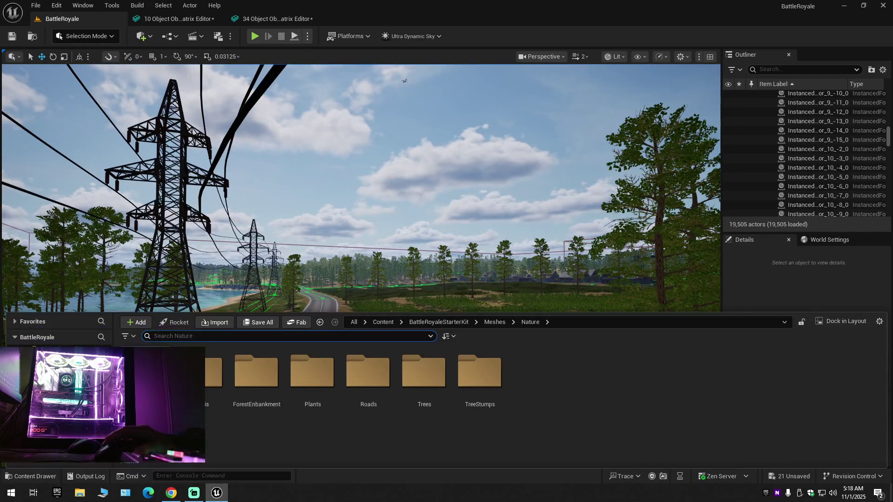
# Step: Browse the Nature subfolders and open Plants > Farm_Plants
pyautogui.doubleClick(144, 372)
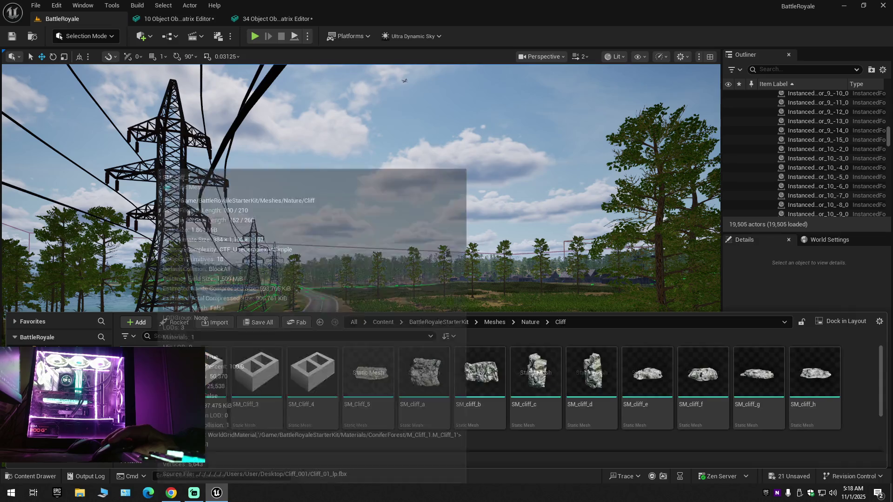
pyautogui.click(320, 322)
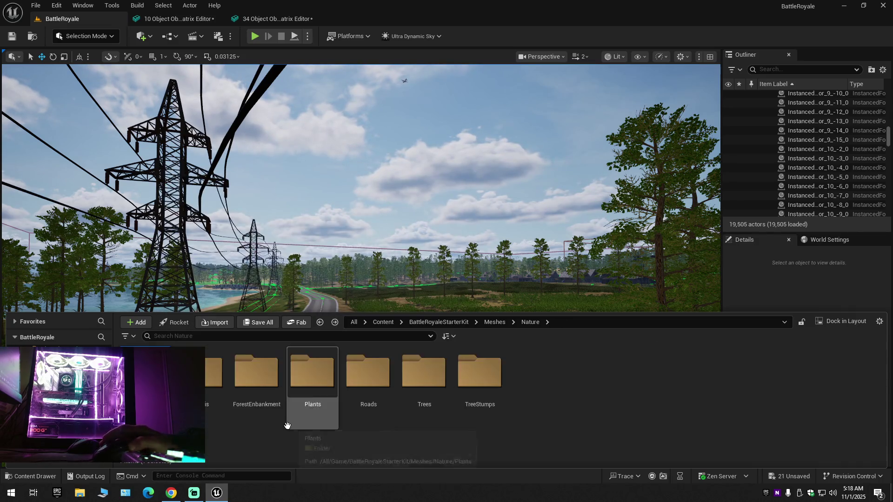
pyautogui.doubleClick(200, 372)
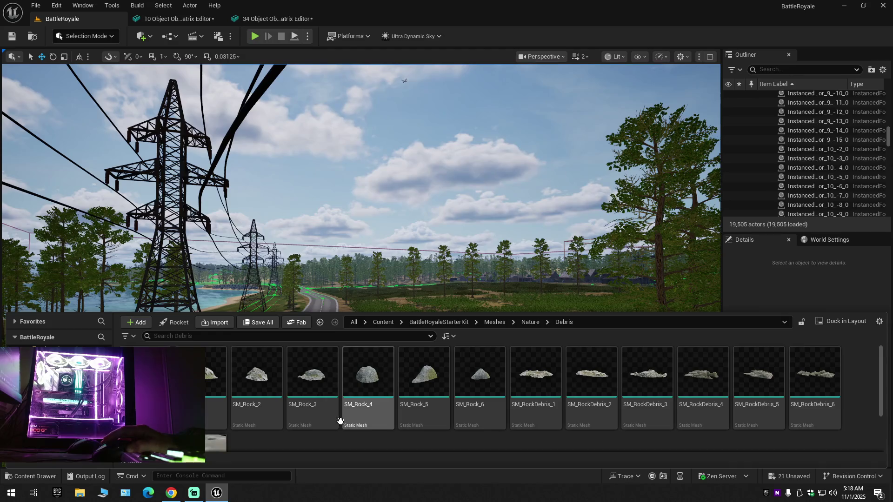
pyautogui.scroll(-1, 333, 423)
pyautogui.hotkey('alt', 'Left')
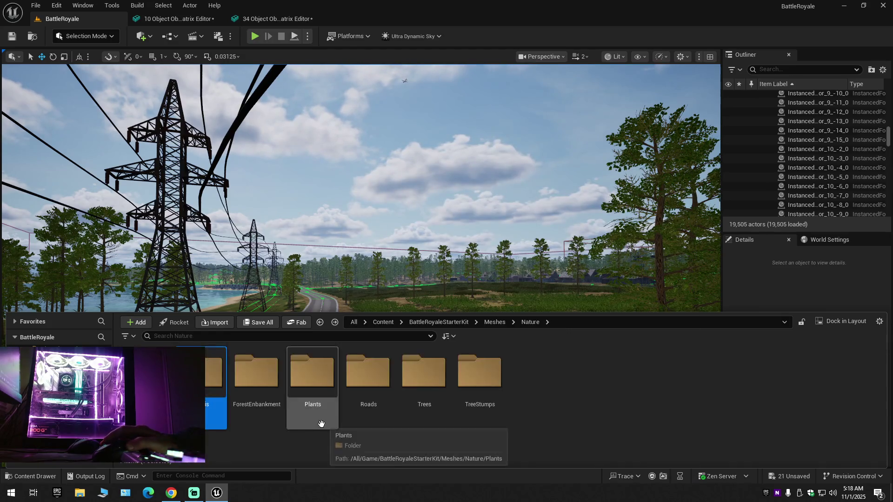
pyautogui.click(269, 387)
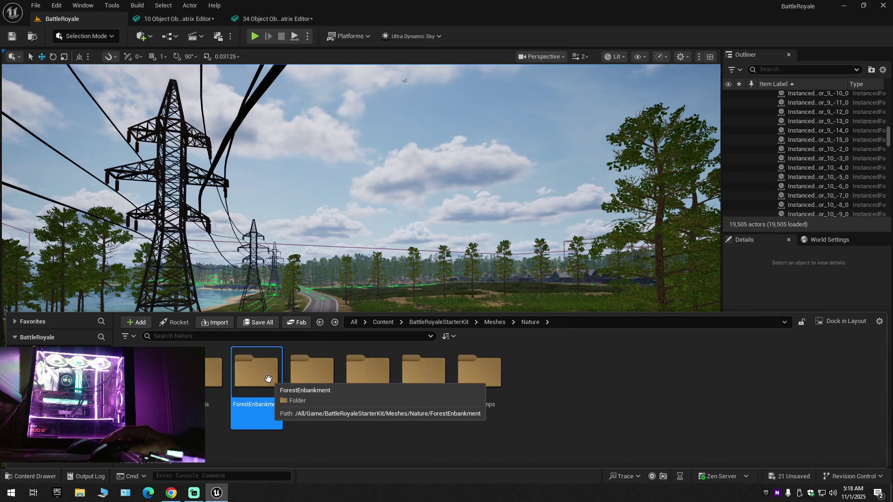
pyautogui.doubleClick(266, 371)
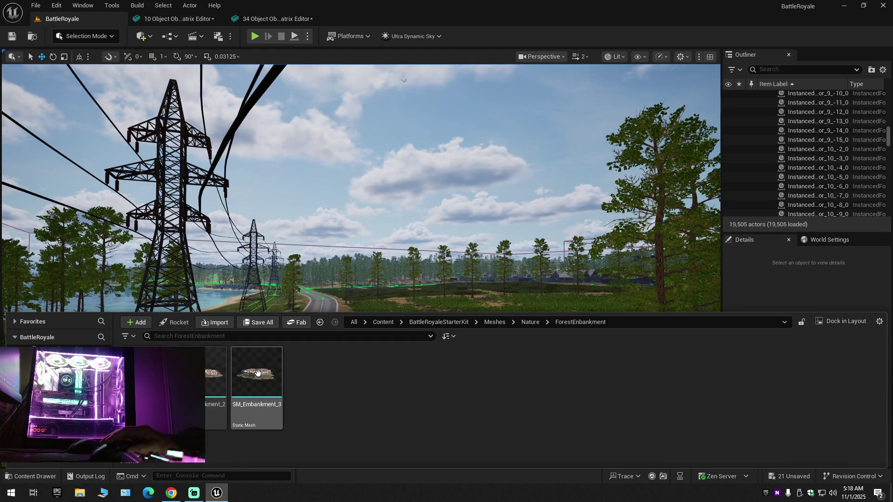
pyautogui.hotkey('alt', 'Left')
pyautogui.doubleClick(312, 379)
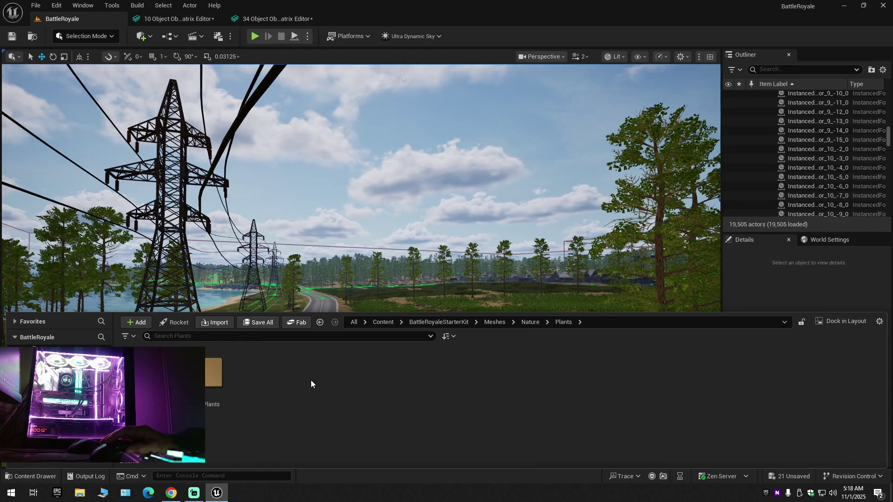
pyautogui.doubleClick(210, 395)
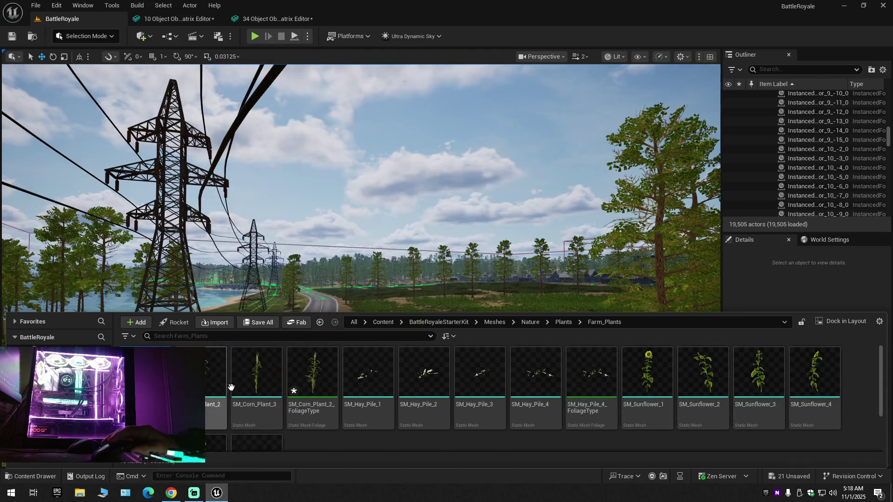
# Step: Select the range of farm plant meshes and add SM_Wheat_Pile_1 to the selection
pyautogui.scroll(-2, 268, 417)
pyautogui.keyDown('shift'); pyautogui.click(218, 416); pyautogui.keyUp('shift')
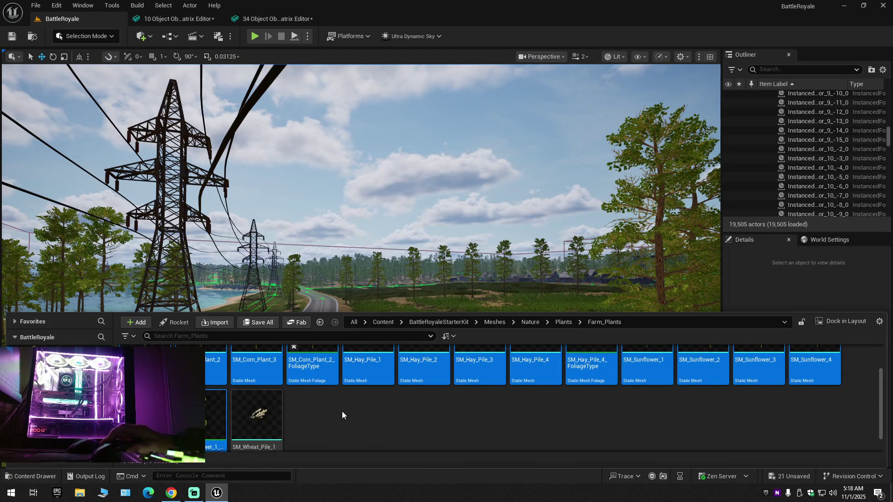
pyautogui.scroll(2, 341, 414)
pyautogui.scroll(-2, 275, 420)
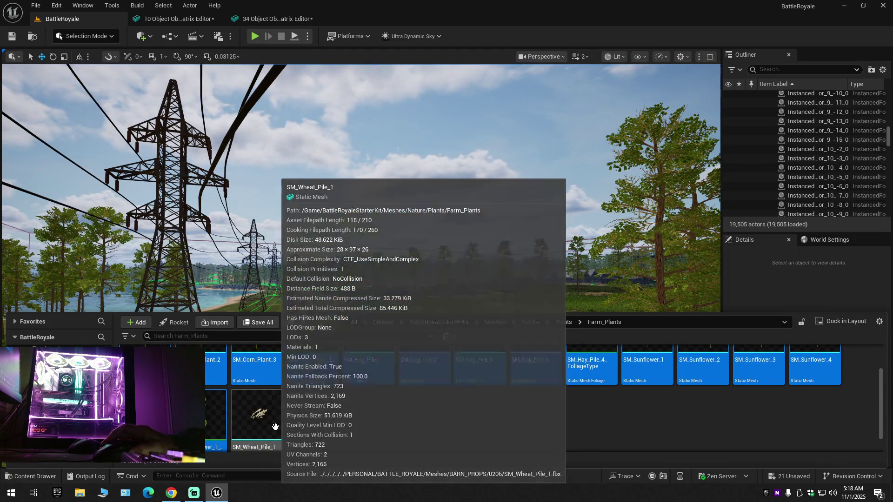
pyautogui.scroll(-1, 275, 426)
pyautogui.keyDown('shift'); pyautogui.click(277, 412); pyautogui.keyUp('shift')
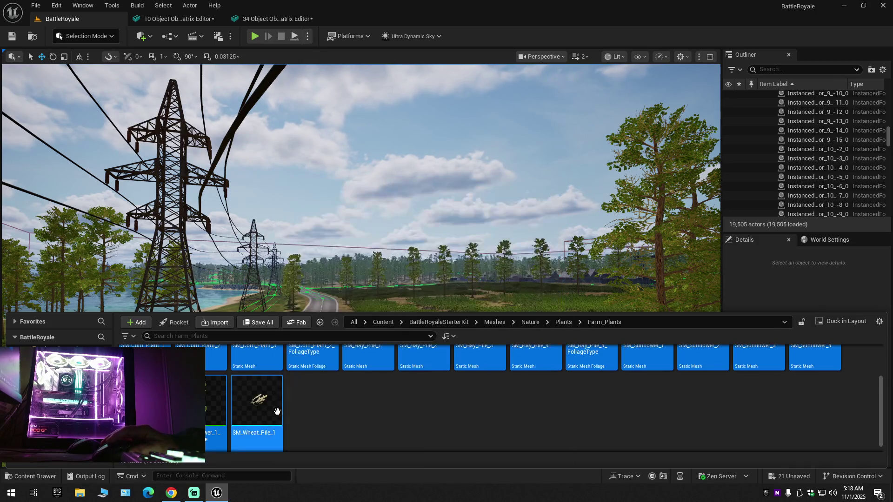
pyautogui.scroll(4, 333, 426)
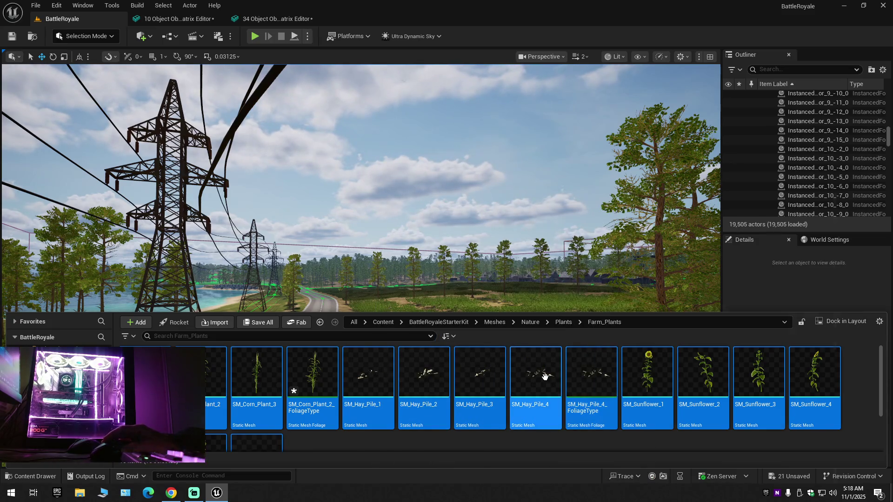
# Step: Open the selected farm plant assets in a Property Matrix via Asset Actions
pyautogui.rightClick(544, 396)
pyautogui.moveTo(590, 230)
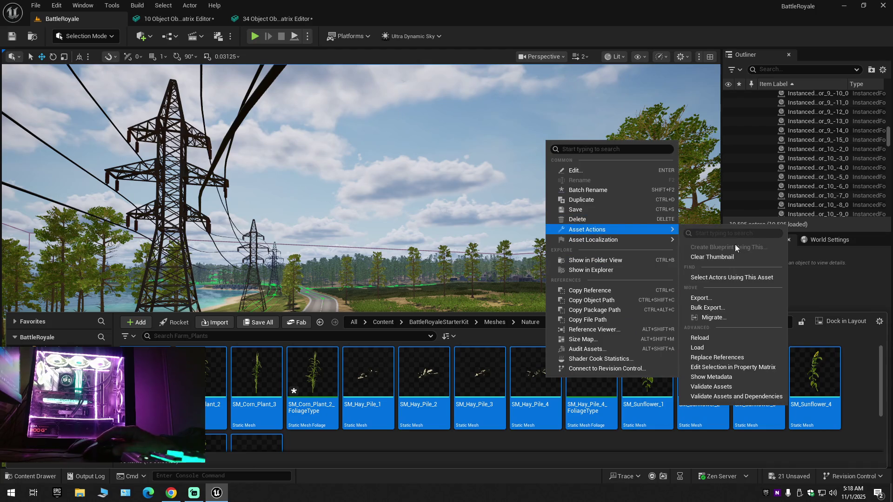
pyautogui.click(726, 357)
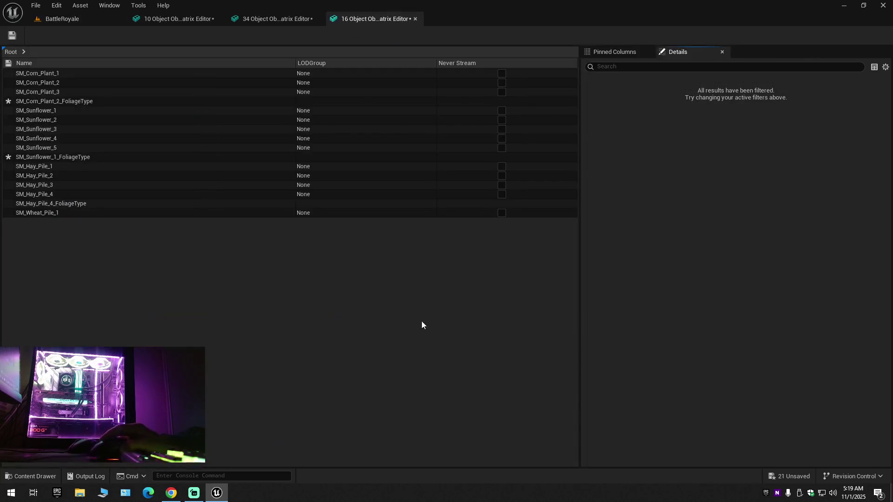
pyautogui.click(72, 139)
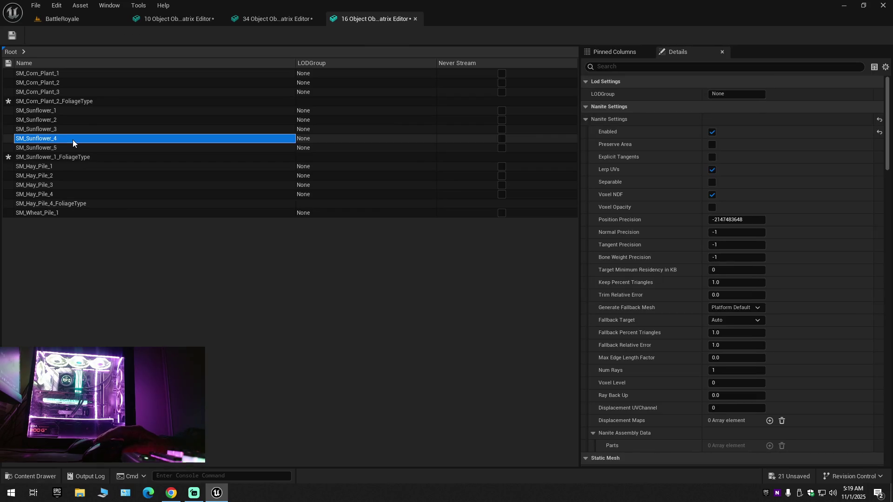
# Step: Narrow the matrix selection to the SM_Corn_Plant and SM_Sunflower rows, then search 'cu'
pyautogui.hotkey('ctrl', 'a')
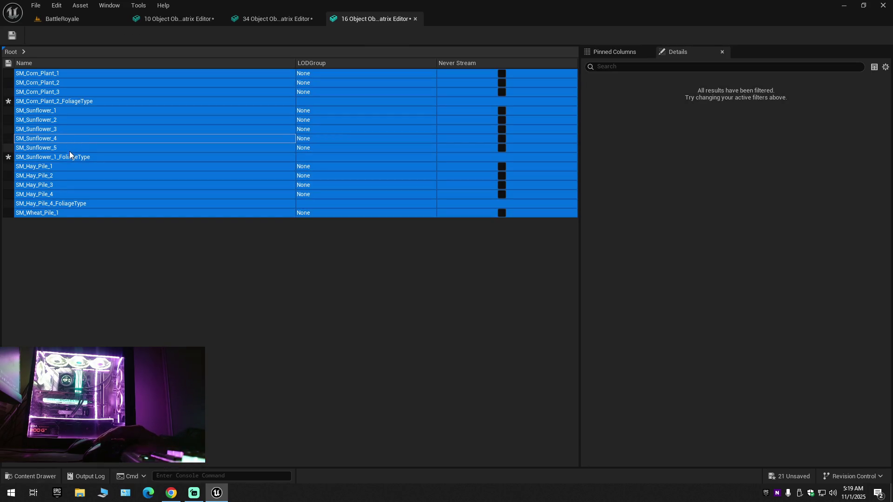
pyautogui.keyDown('ctrl'); pyautogui.click(71, 157); pyautogui.keyUp('ctrl')
pyautogui.keyDown('ctrl'); pyautogui.click(75, 102); pyautogui.keyUp('ctrl')
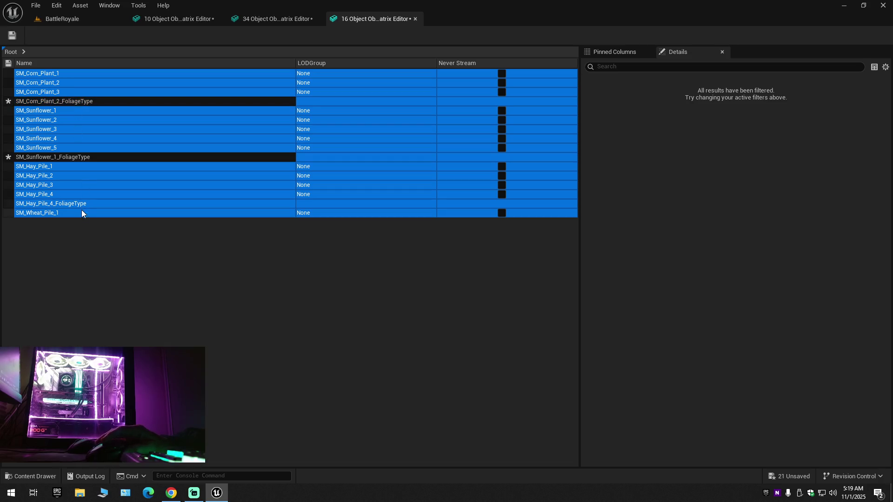
pyautogui.keyDown('ctrl'); pyautogui.click(80, 203); pyautogui.keyUp('ctrl')
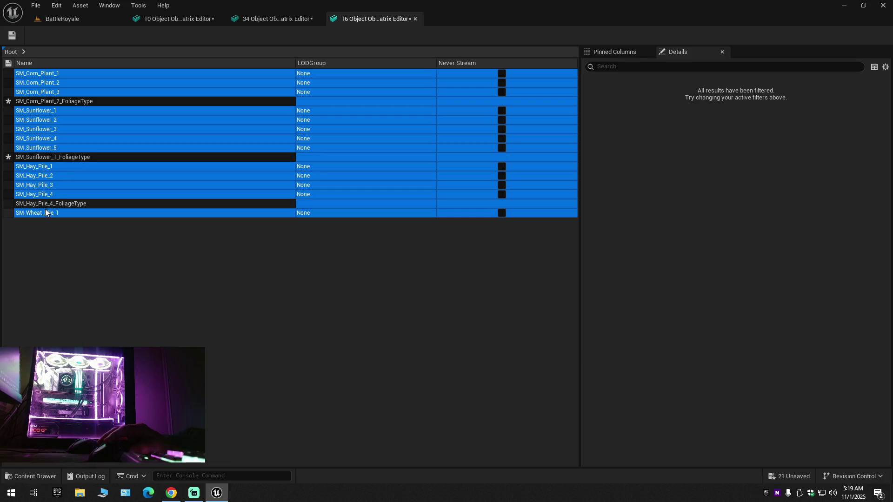
pyautogui.keyDown('ctrl'); pyautogui.click(114, 212); pyautogui.keyUp('ctrl')
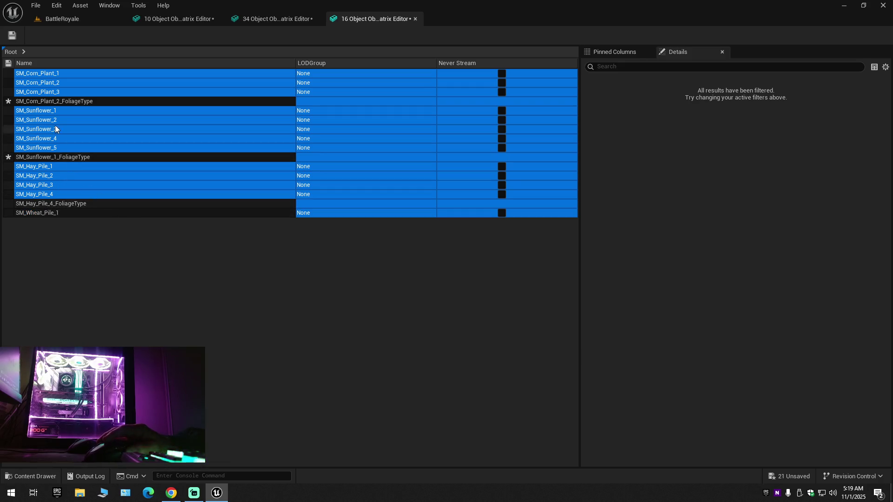
pyautogui.click(48, 147)
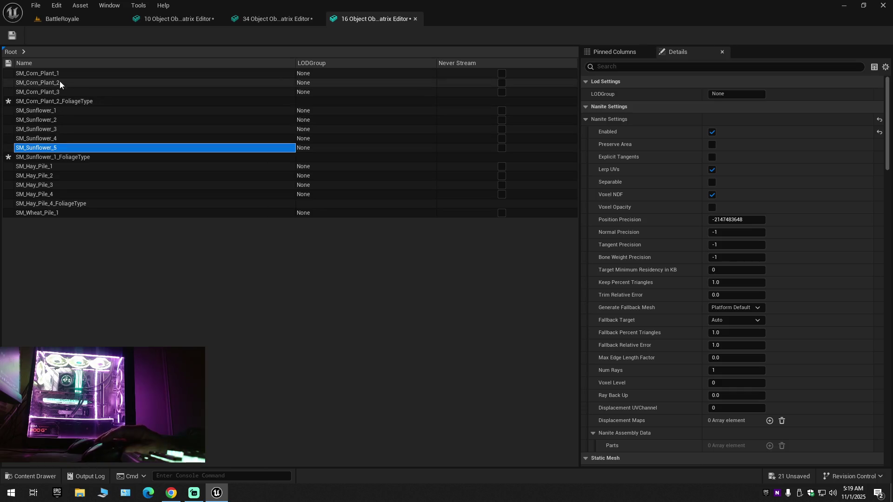
pyautogui.keyDown('shift'); pyautogui.click(59, 75); pyautogui.keyUp('shift')
pyautogui.keyDown('ctrl'); pyautogui.click(63, 100); pyautogui.keyUp('ctrl')
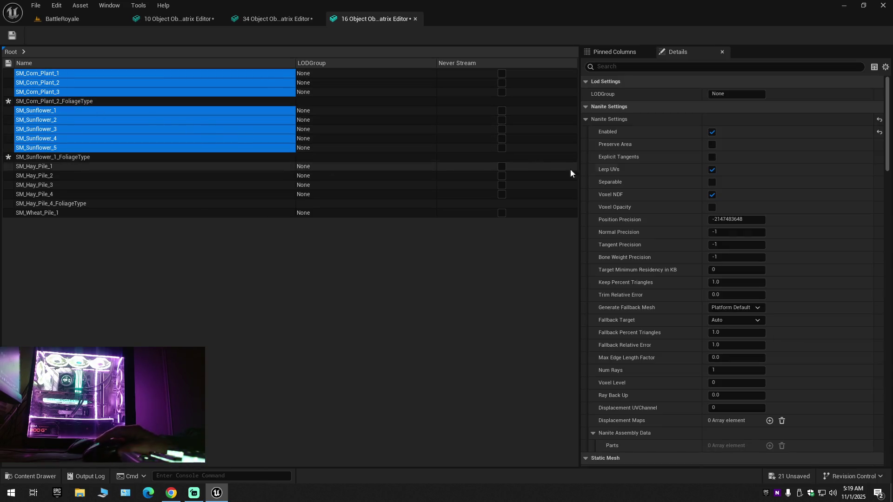
pyautogui.scroll(-4, 669, 325)
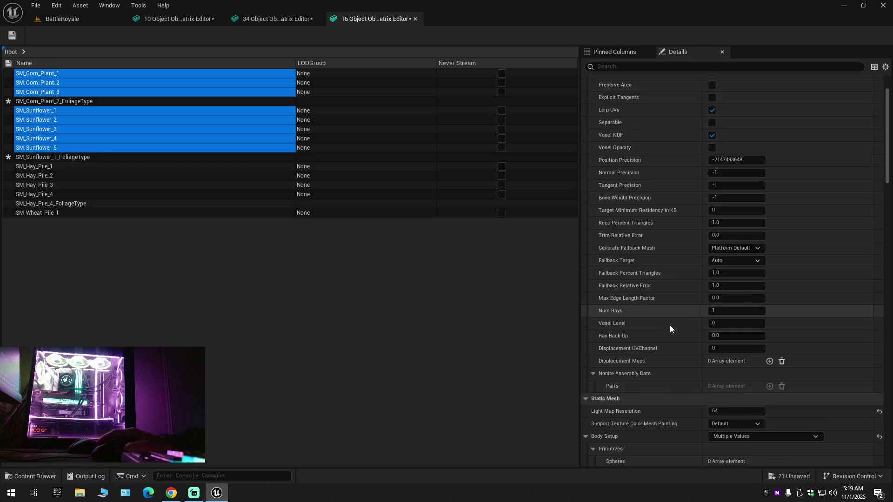
pyautogui.scroll(2, 670, 325)
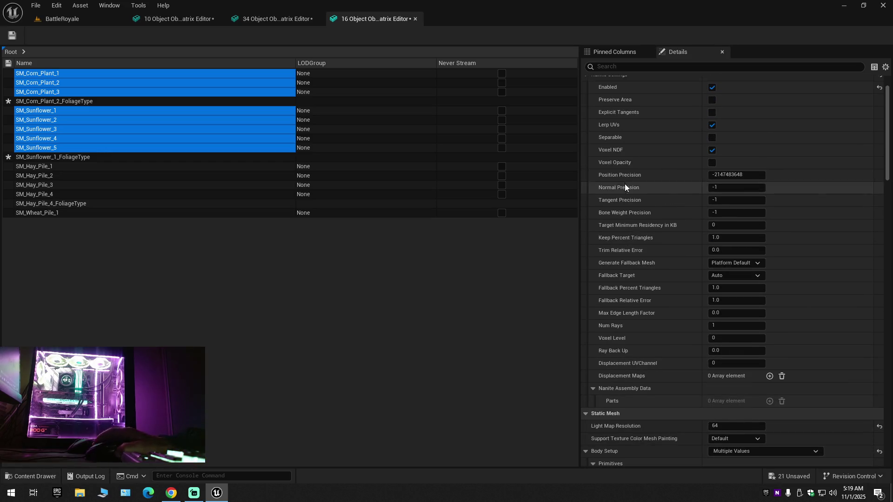
pyautogui.write('cul')
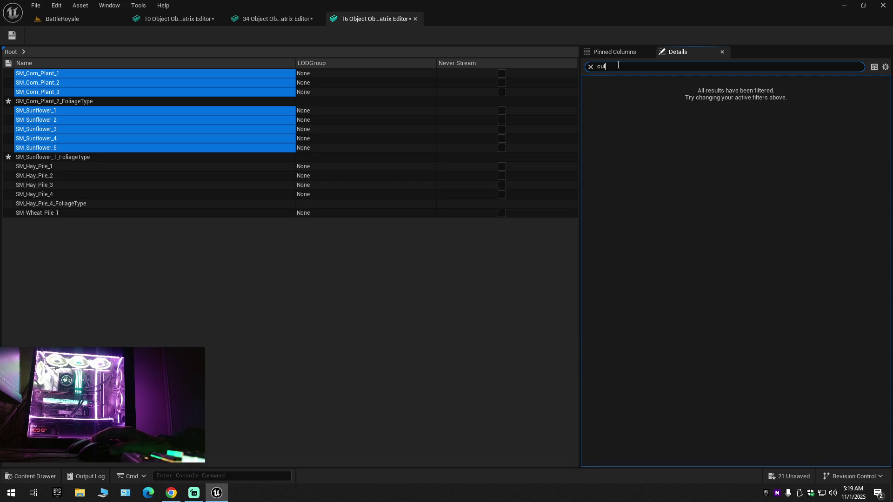
# Step: Change the property search to 'na' to show the Nanite settings
pyautogui.press('BackSpace')
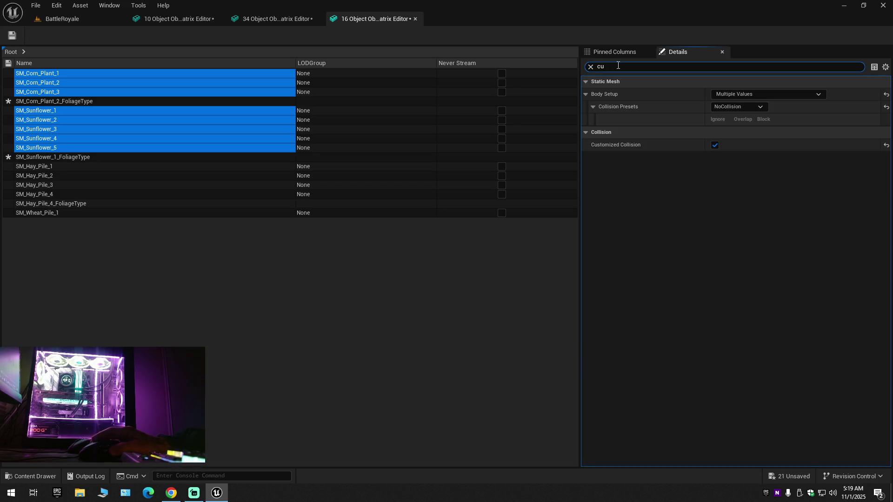
pyautogui.press('BackSpace')
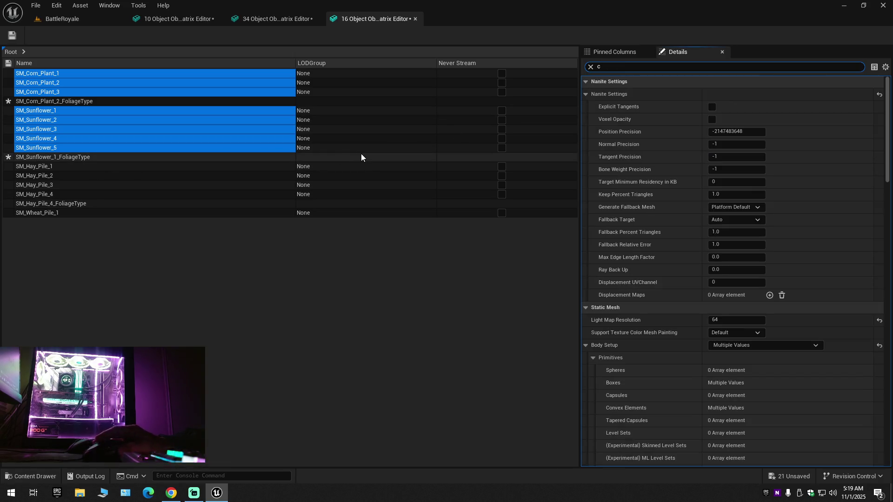
pyautogui.press('BackSpace')
pyautogui.write('nan')
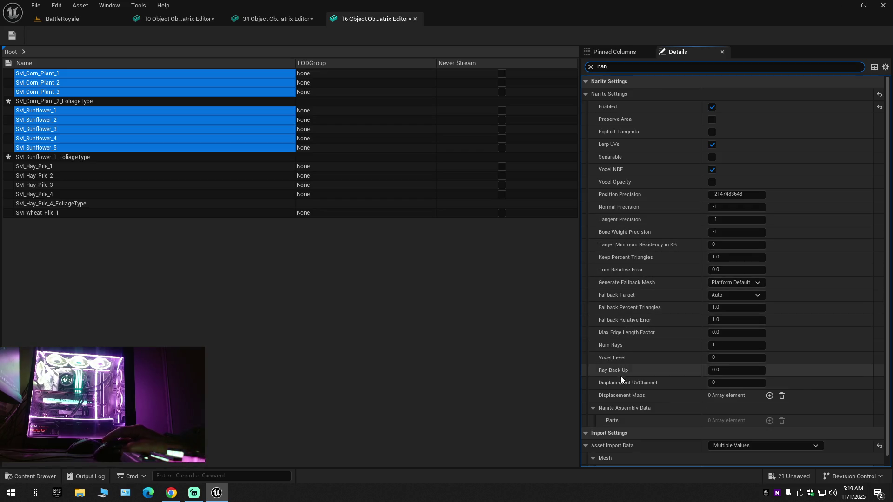
# Step: Select the rows from SM_Hay_Pile_1 through SM_Wheat_Pile_1 in the matrix
pyautogui.click(72, 102)
pyautogui.click(55, 166)
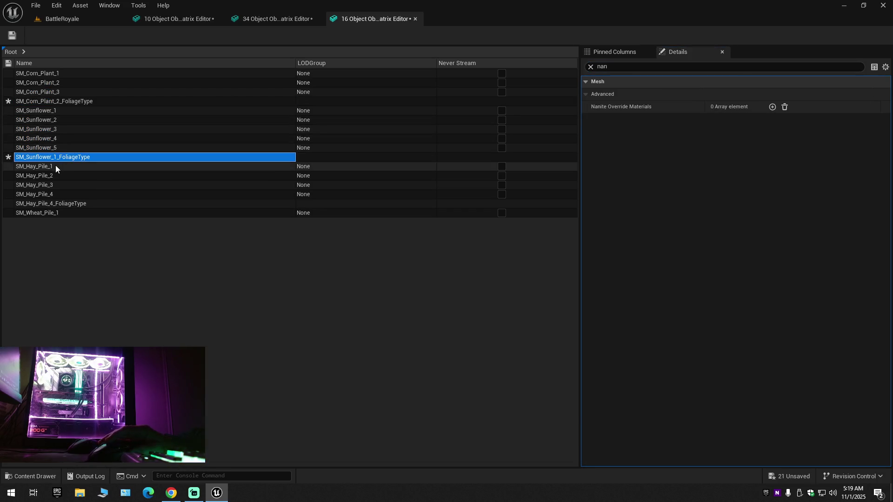
pyautogui.keyDown('shift'); pyautogui.click(58, 212); pyautogui.keyUp('shift')
# Step: Open the six SM_PineTree meshes in a new Property Matrix and select all their rows
pyautogui.moveTo(466, 215)
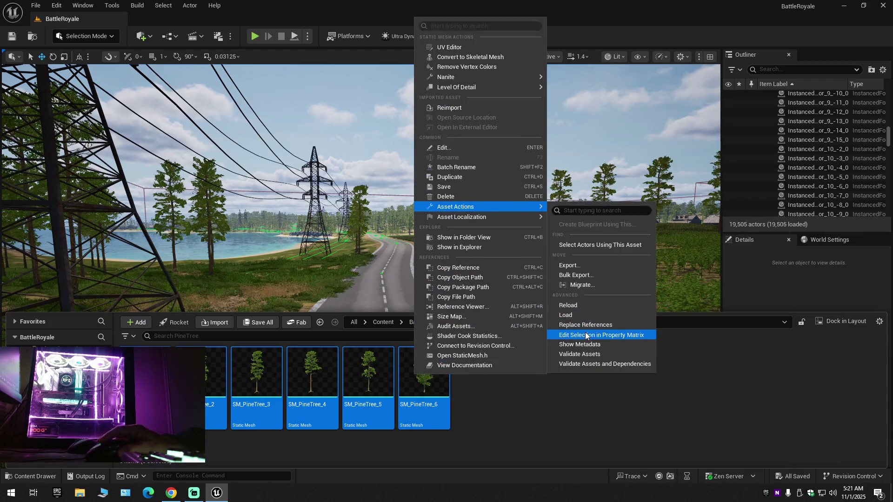
pyautogui.click(601, 335)
pyautogui.click(133, 180)
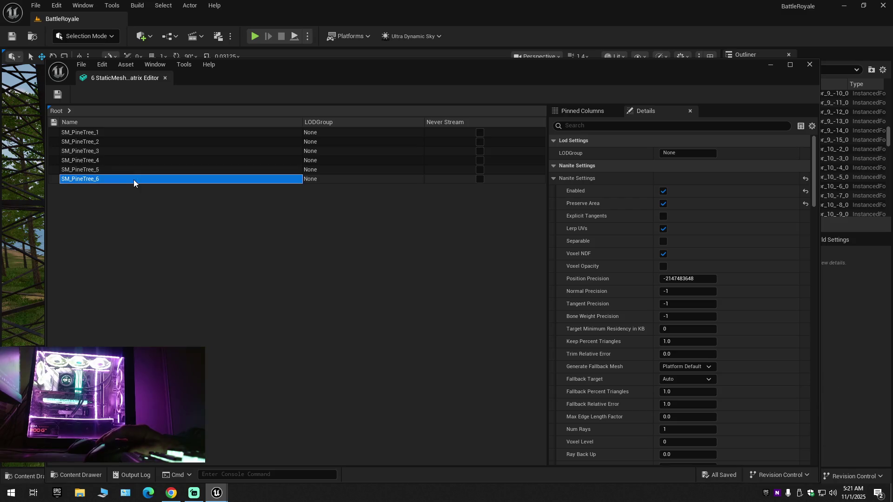
pyautogui.hotkey('ctrl', 'a')
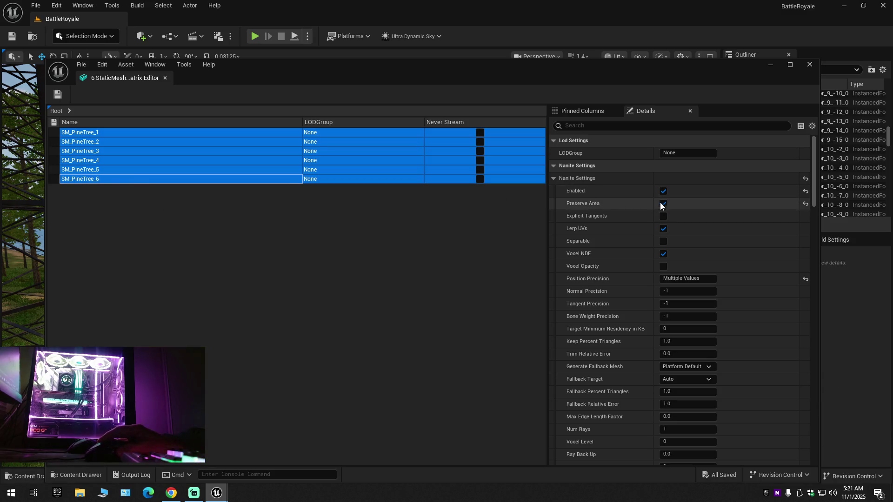
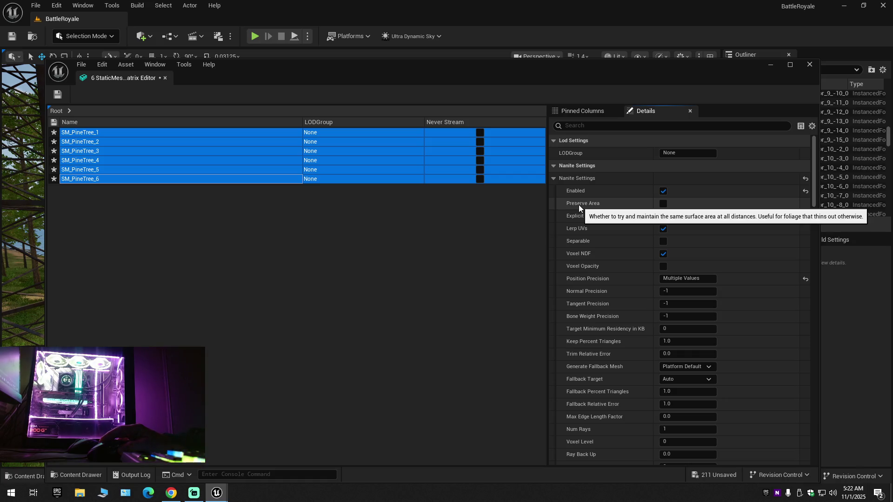
# Step: Save the pine tree meshes, dock the Property Matrix into the main tab bar, and return to BattleRoyale
pyautogui.click(55, 93)
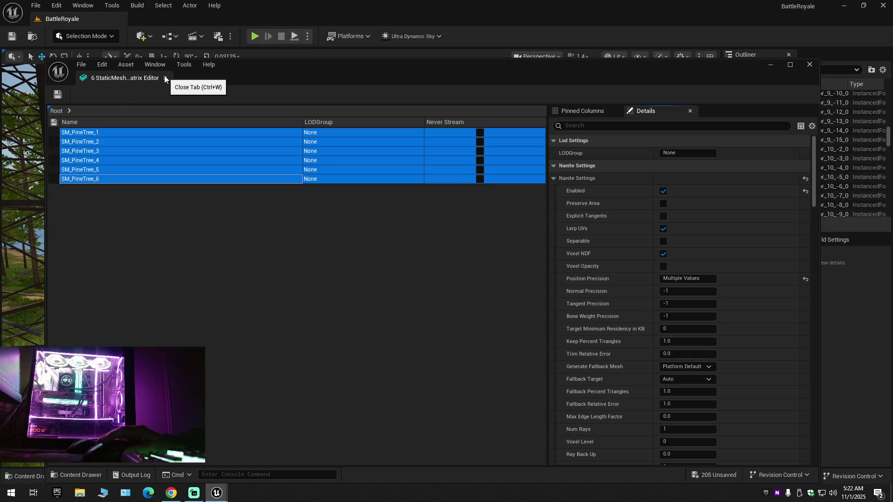
pyautogui.moveTo(115, 79)
pyautogui.mouseDown()
pyautogui.moveTo(139, 24)
pyautogui.moveTo(147, 37)
pyautogui.mouseUp()
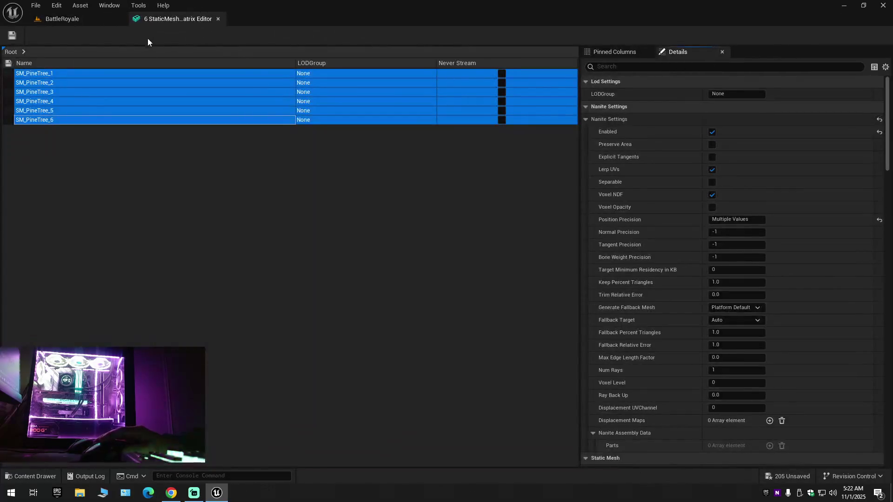
pyautogui.click(100, 21)
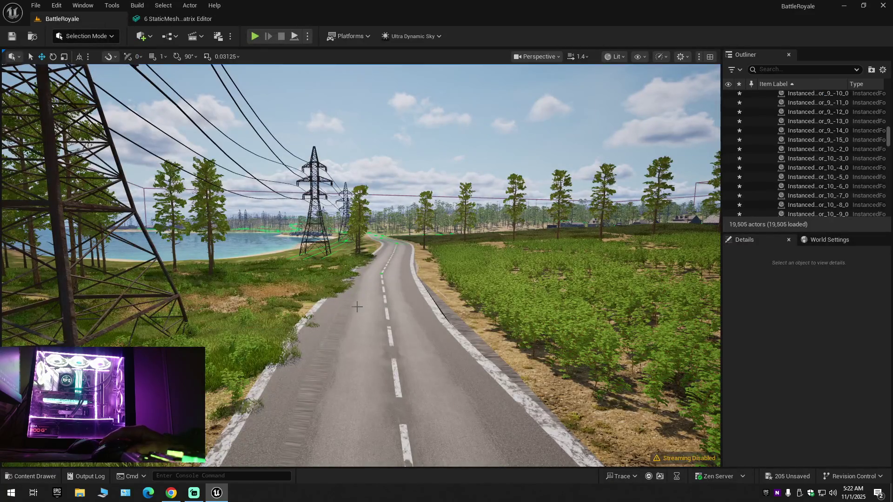
# Step: Fly over the island past the road, pylon, village, forest trails and lake, then bring up the pine tree meshes
pyautogui.press('w')
pyautogui.press('e')
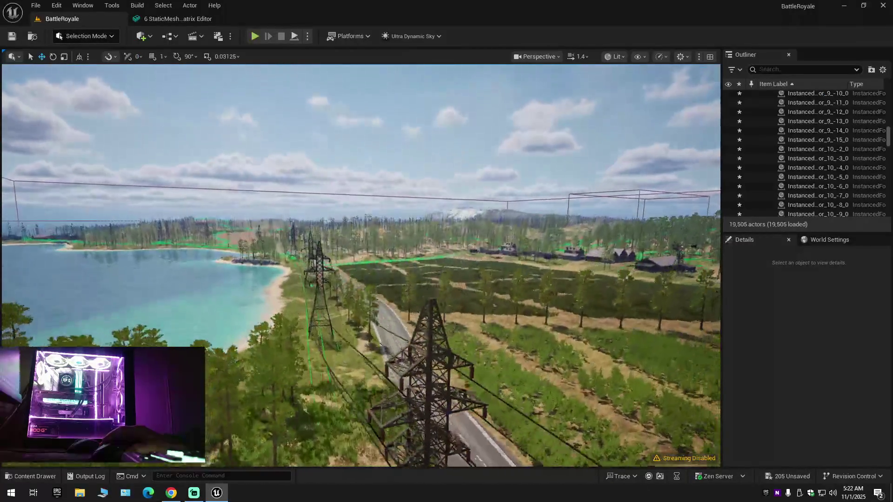
pyautogui.press('w')
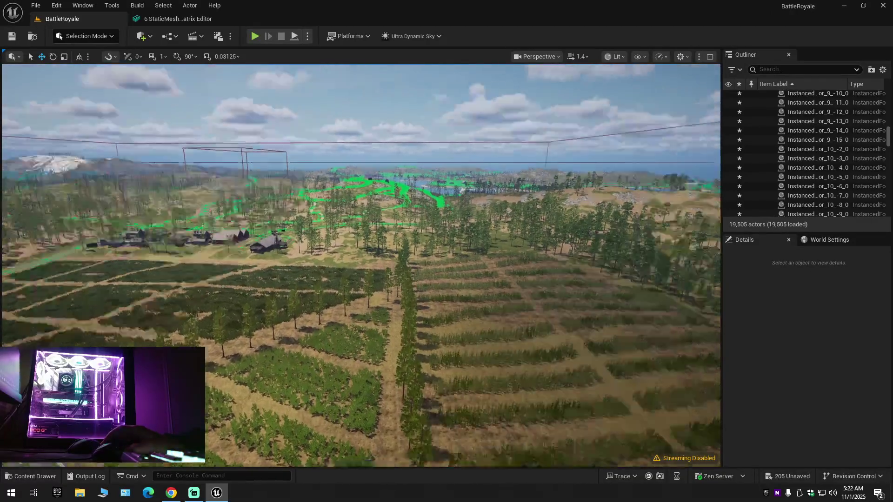
pyautogui.press('s')
pyautogui.scroll(1, 360, 265)
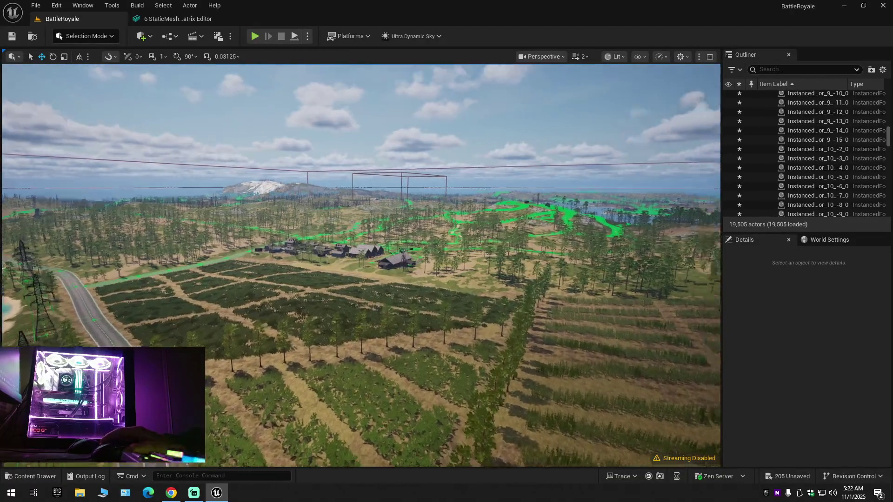
pyautogui.press('w')
pyautogui.scroll(2, 361, 266)
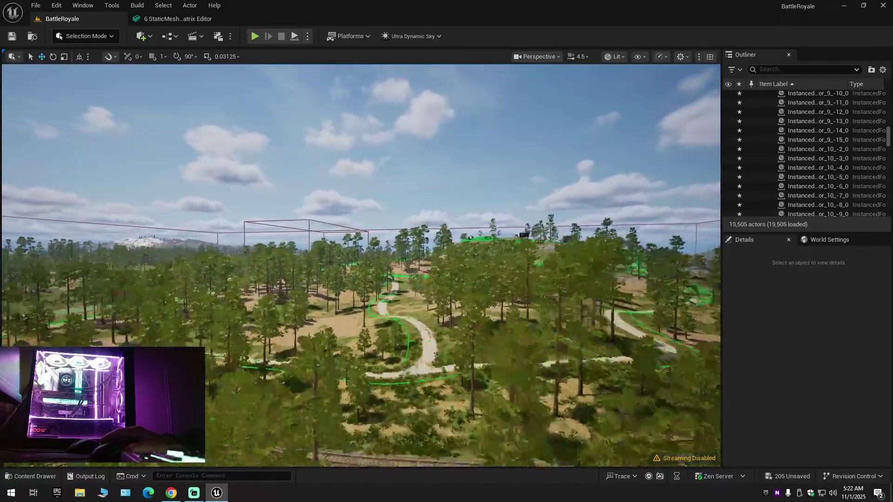
pyautogui.press('s')
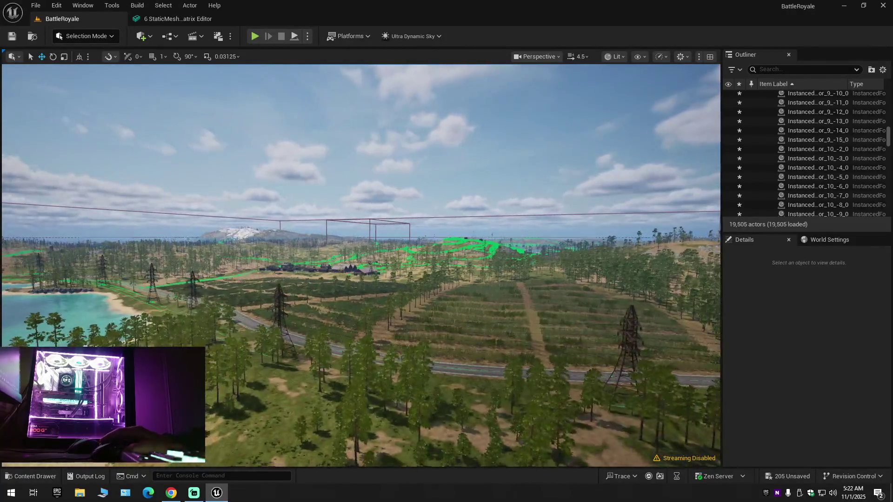
pyautogui.press('w')
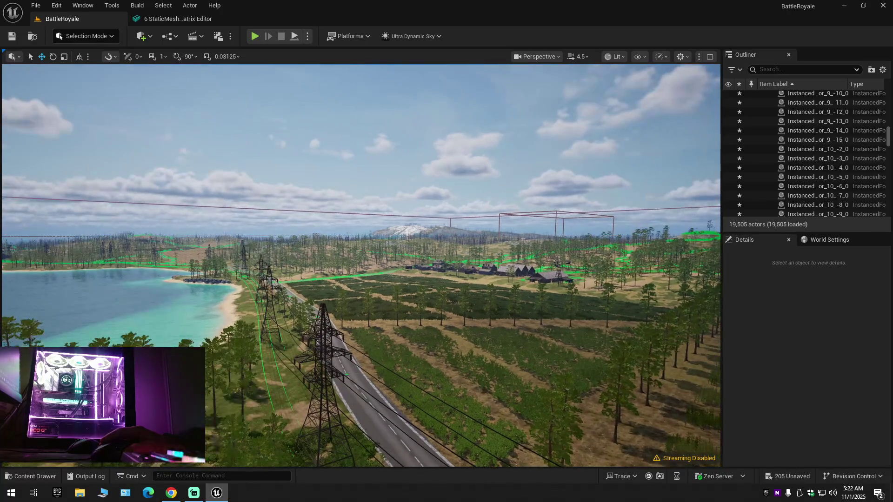
pyautogui.press('s')
pyautogui.scroll(1, 361, 265)
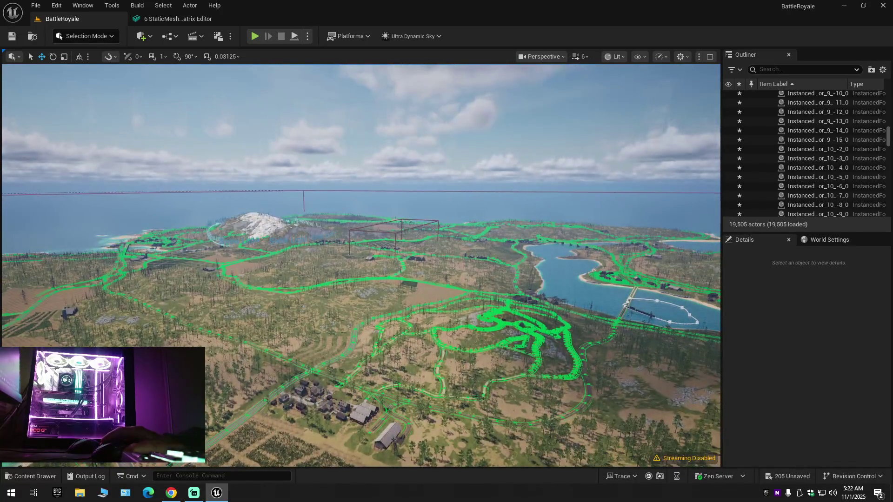
pyautogui.press('q')
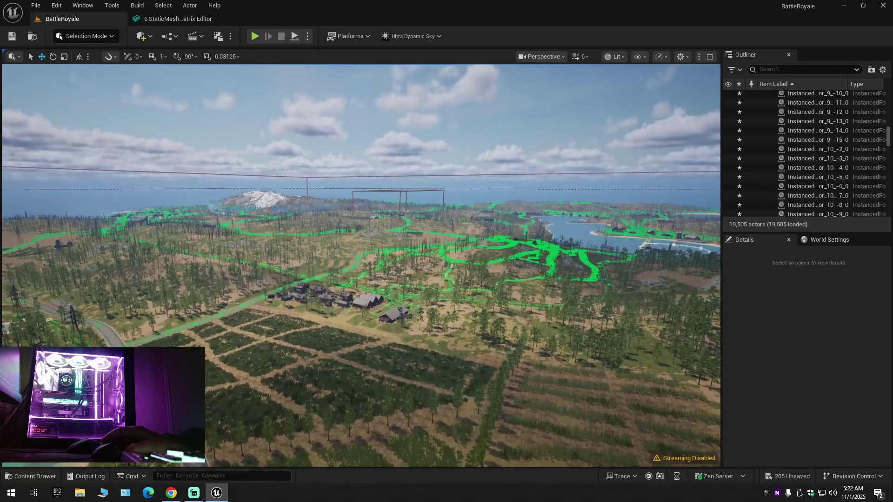
pyautogui.click(23, 476)
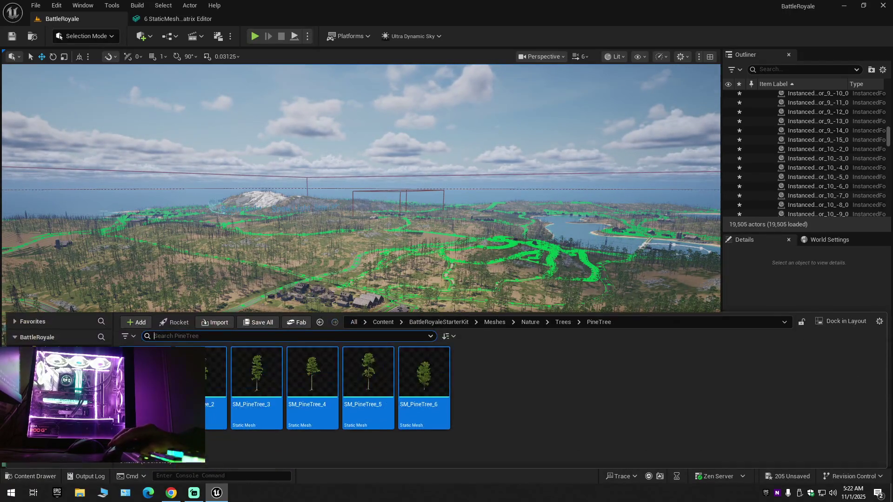
# Step: Open the pine tree meshes together in the Property Matrix
pyautogui.rightClick(184, 421)
pyautogui.moveTo(241, 209)
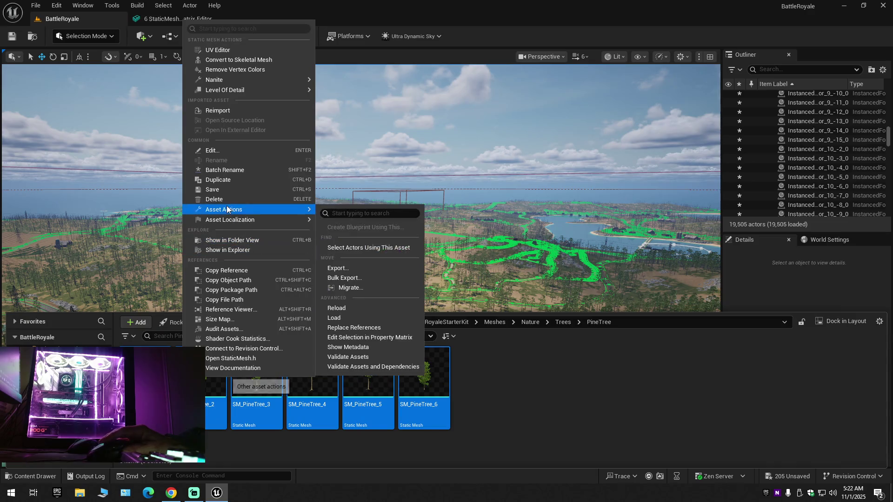
pyautogui.click(356, 341)
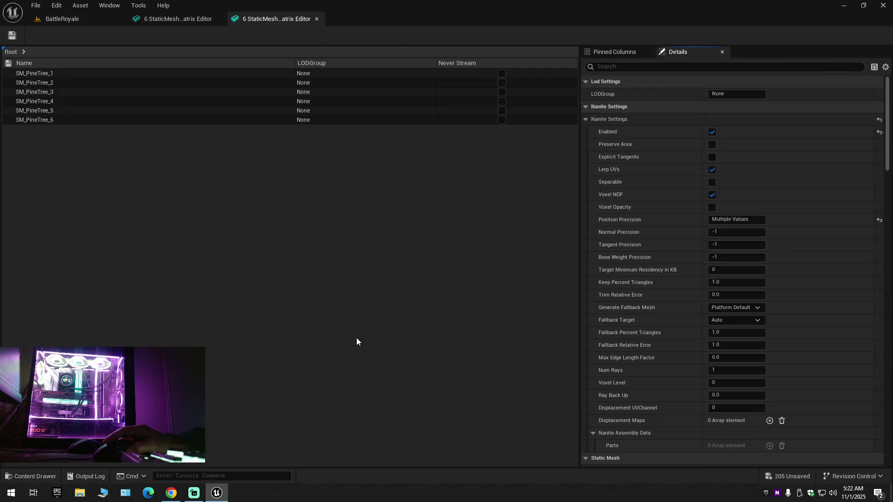
# Step: Enable Nanite Preserve Area on all six SM_PineTree meshes, save, and close the duplicate matrix
pyautogui.click(85, 106)
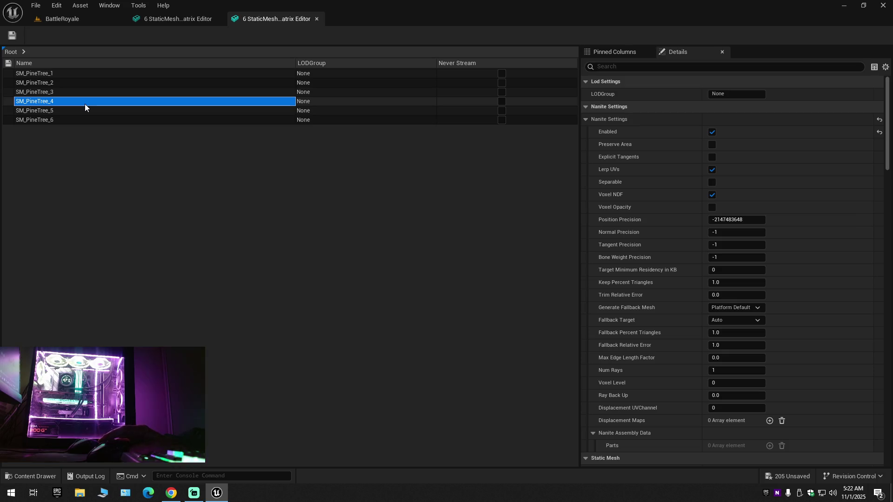
pyautogui.hotkey('ctrl', 'a')
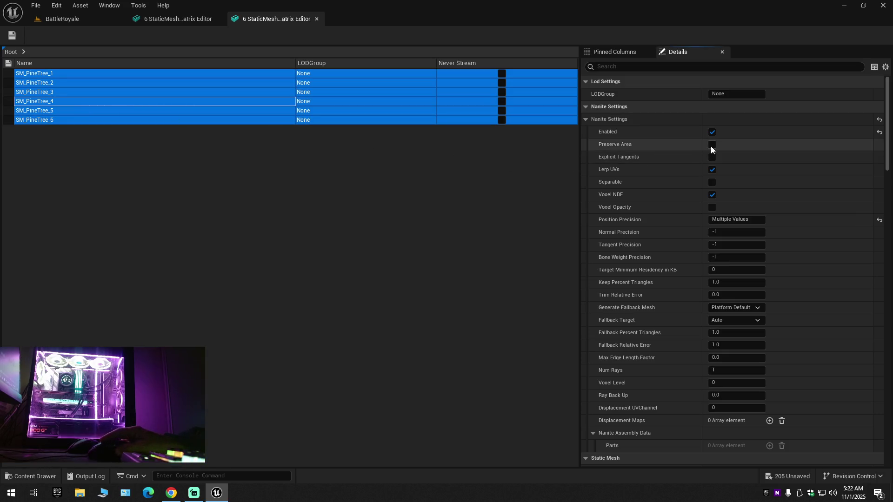
pyautogui.click(710, 145)
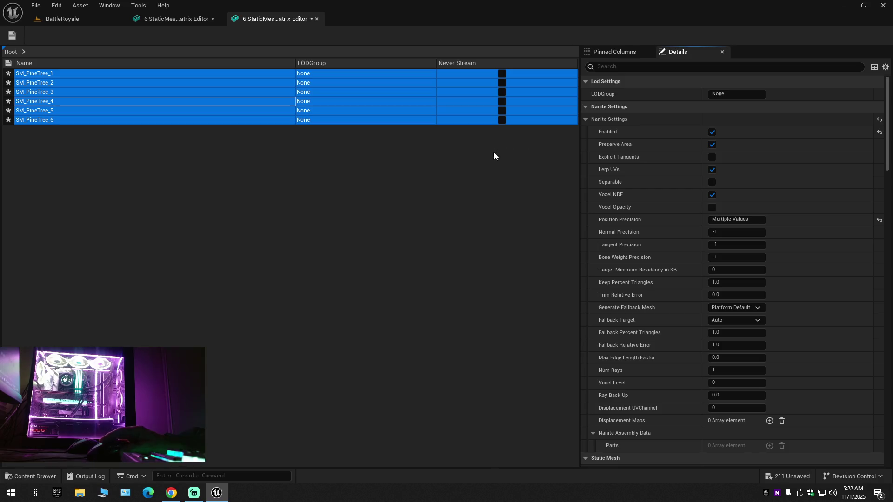
pyautogui.click(14, 37)
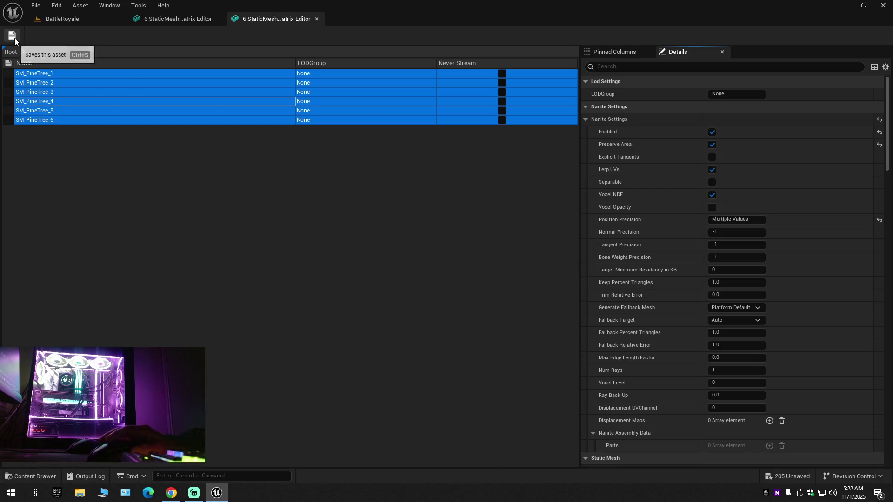
pyautogui.click(317, 19)
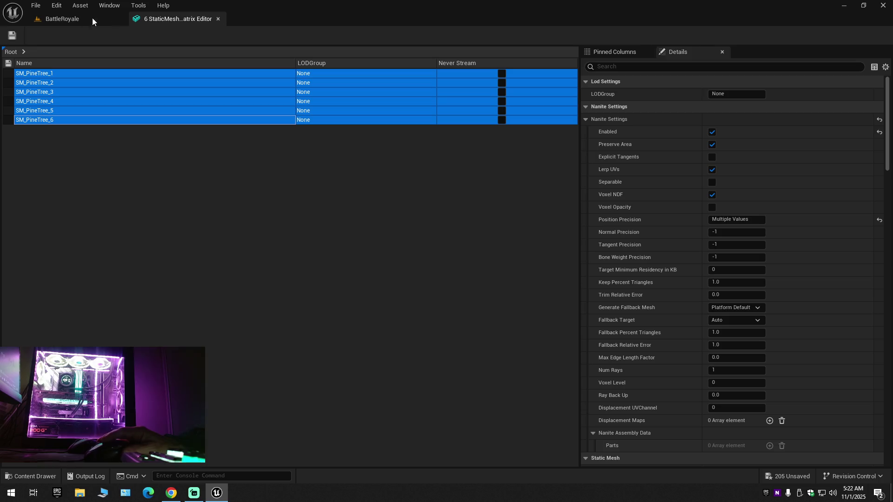
pyautogui.click(63, 18)
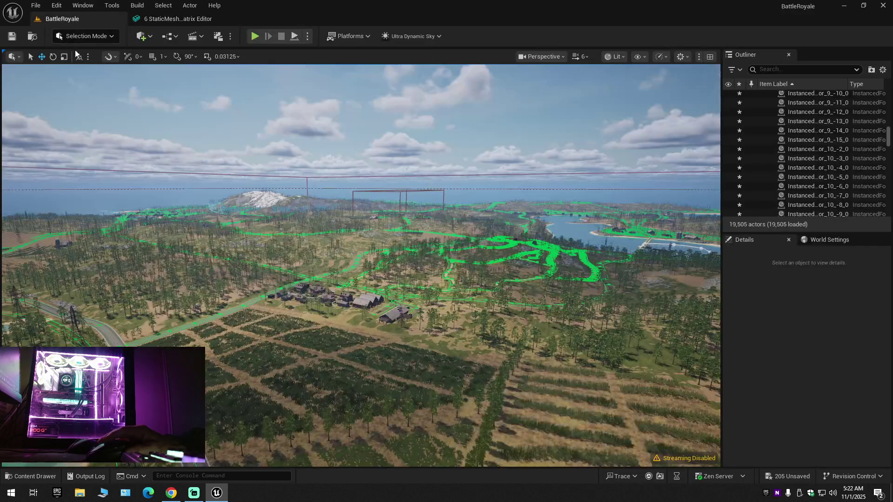
# Step: Fly the camera toward the lake and road to view the updated pine trees
pyautogui.press('w')
pyautogui.scroll(-1, 360, 265)
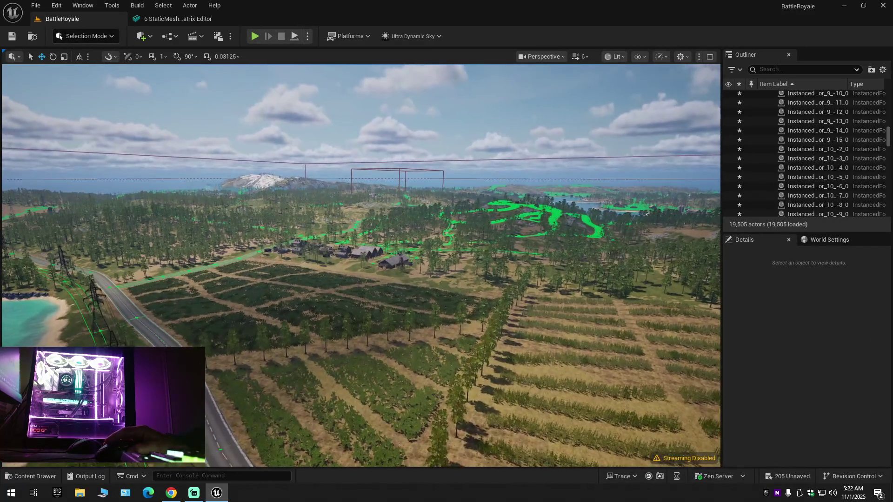
pyautogui.scroll(-1, 361, 265)
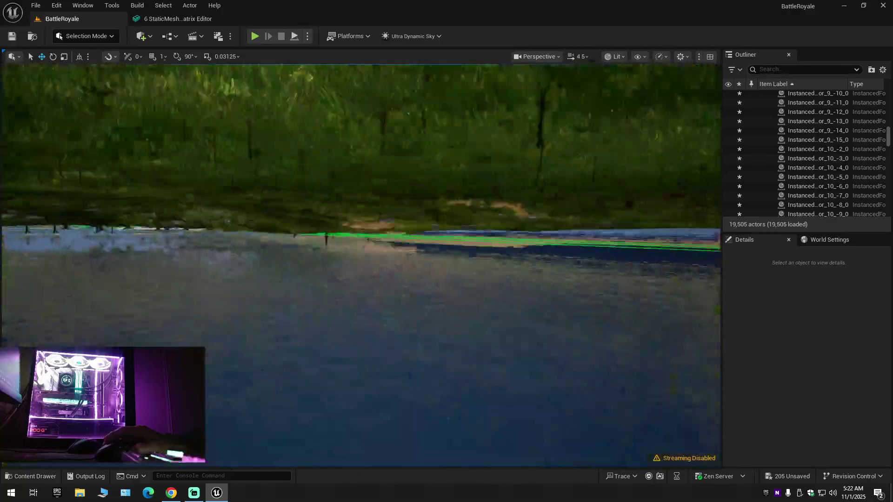
pyautogui.scroll(-1, 361, 265)
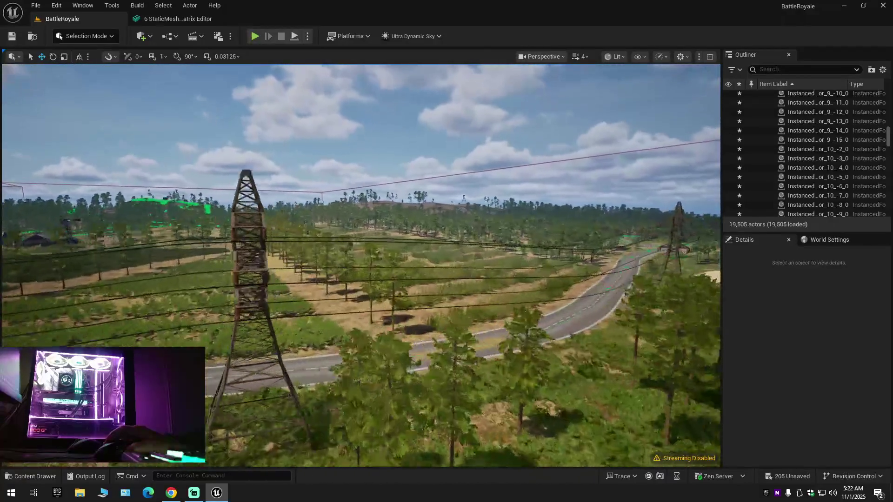
# Step: Close the pine tree property matrix and reopen the content drawer at the PineTree folder
pyautogui.click(40, 475)
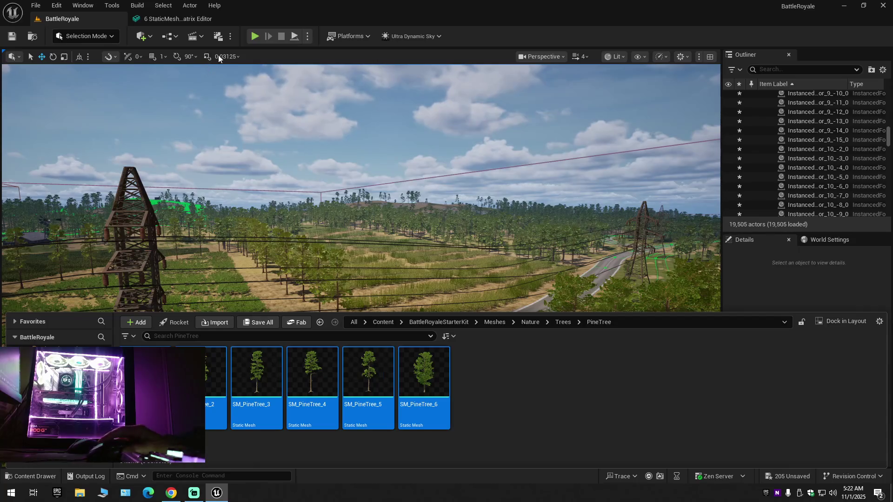
pyautogui.click(177, 18)
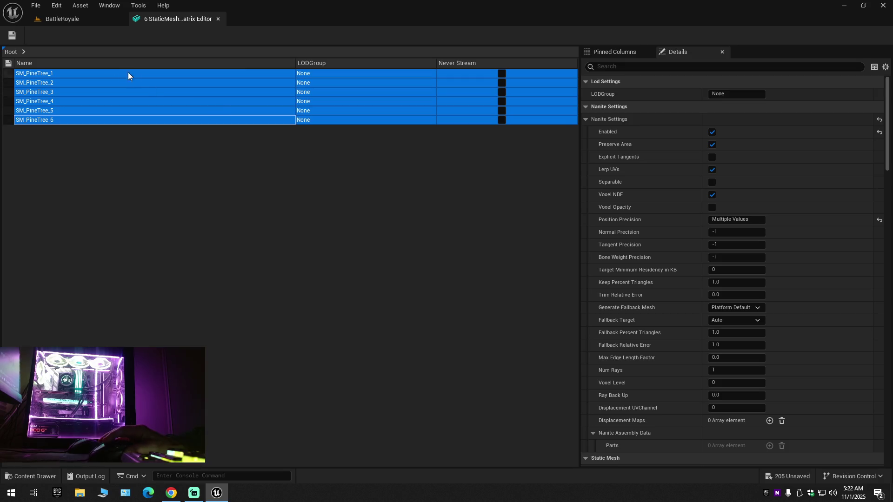
pyautogui.click(218, 19)
pyautogui.click(21, 474)
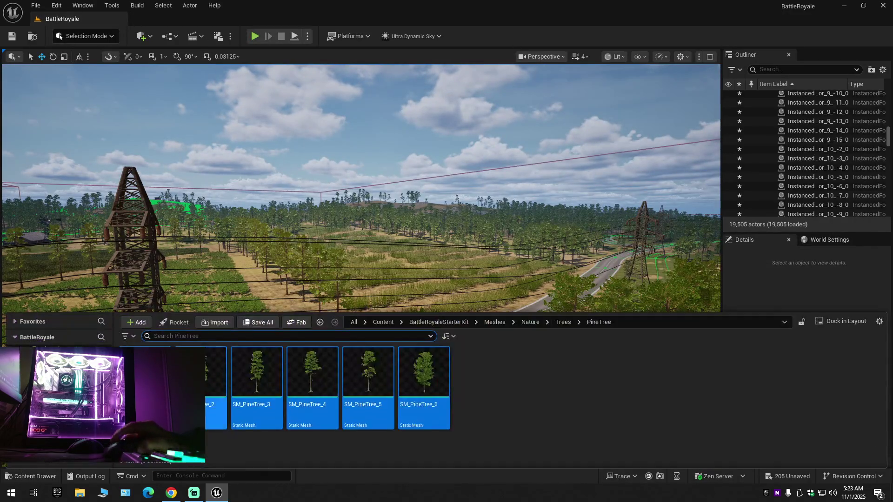
# Step: Browse the Nature folder's Cliff and ForestEnbankment subfolders
pyautogui.hotkey('alt', 'Left')
pyautogui.hotkey('alt', 'Left')
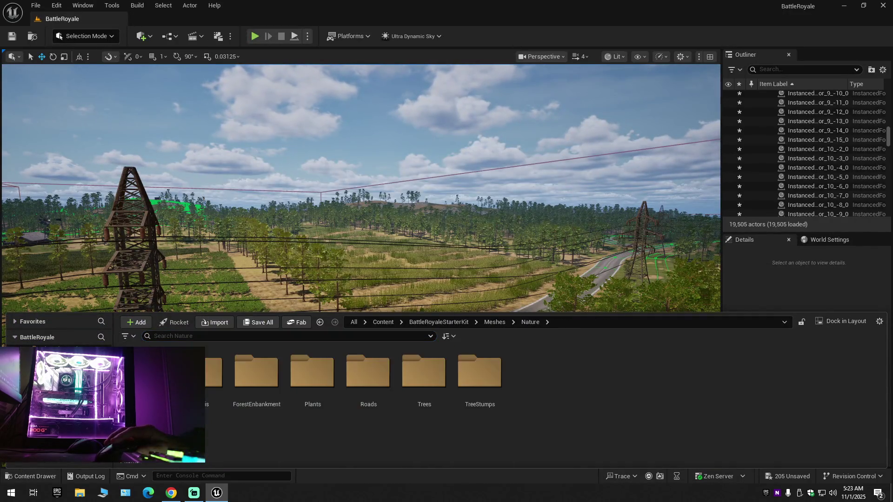
pyautogui.doubleClick(207, 407)
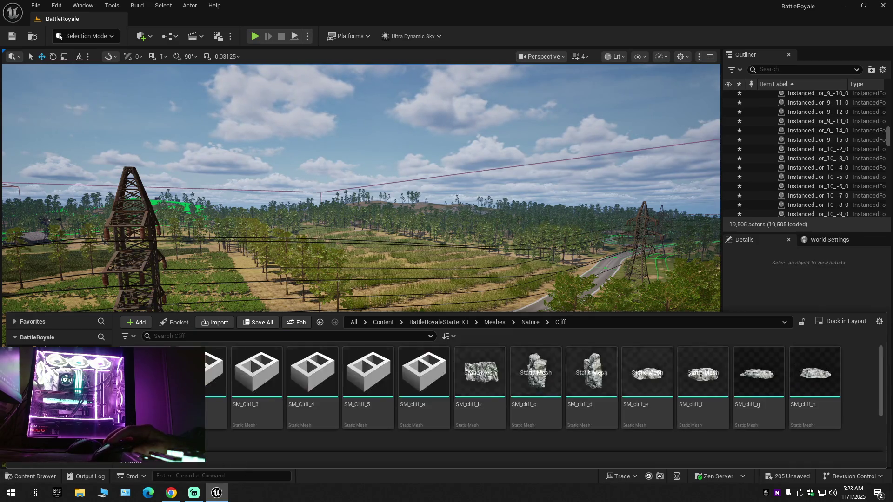
pyautogui.hotkey('alt', 'Left')
pyautogui.hotkey('alt', 'Right')
pyautogui.hotkey('alt', 'Left')
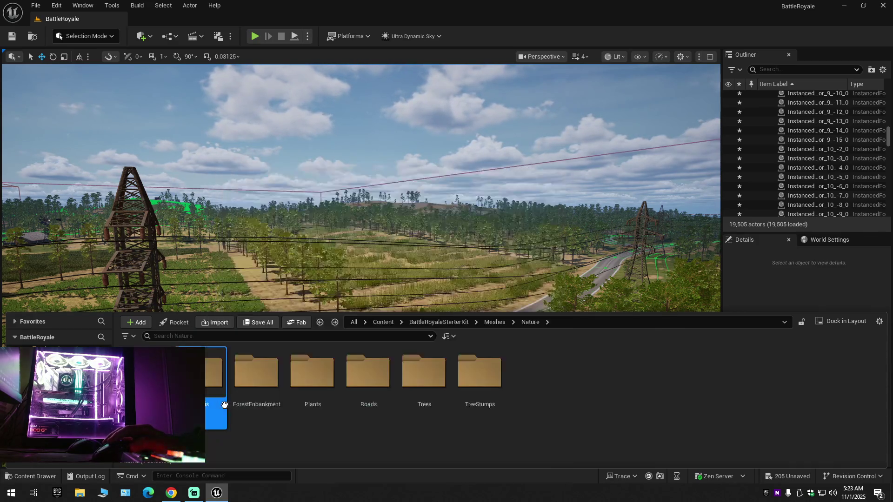
pyautogui.doubleClick(249, 385)
pyautogui.hotkey('alt', 'Left')
# Step: Open Plants > Farm_Plants, select all 16 meshes, and edit them in the Property Matrix
pyautogui.click(333, 386)
pyautogui.doubleClick(334, 385)
pyautogui.doubleClick(205, 372)
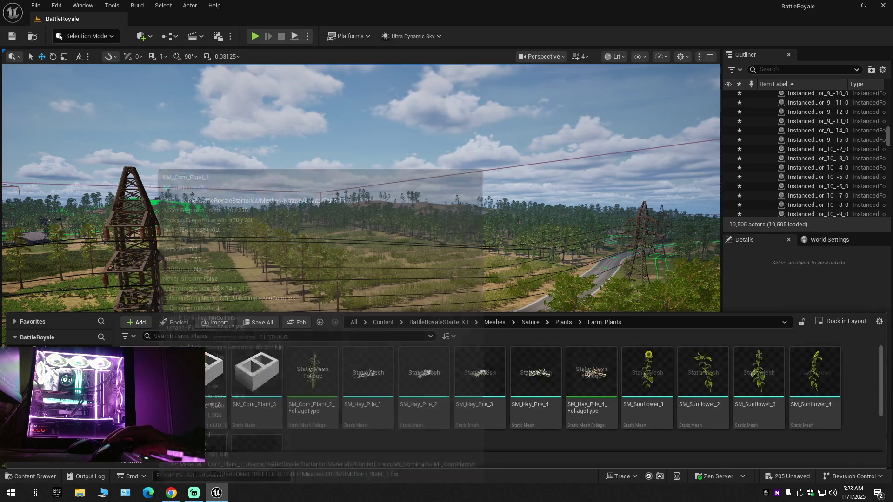
pyautogui.moveTo(147, 372)
pyautogui.hotkey('ctrl', 'a')
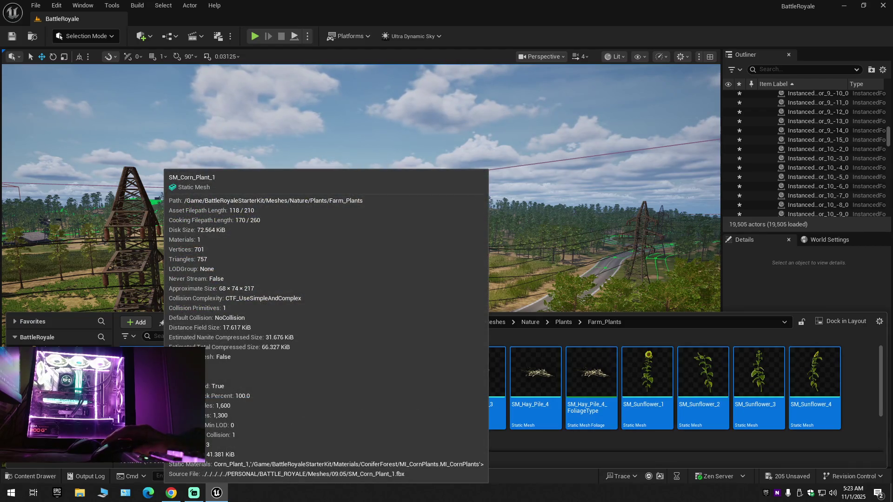
pyautogui.rightClick(158, 370)
pyautogui.moveTo(203, 225)
pyautogui.click(346, 351)
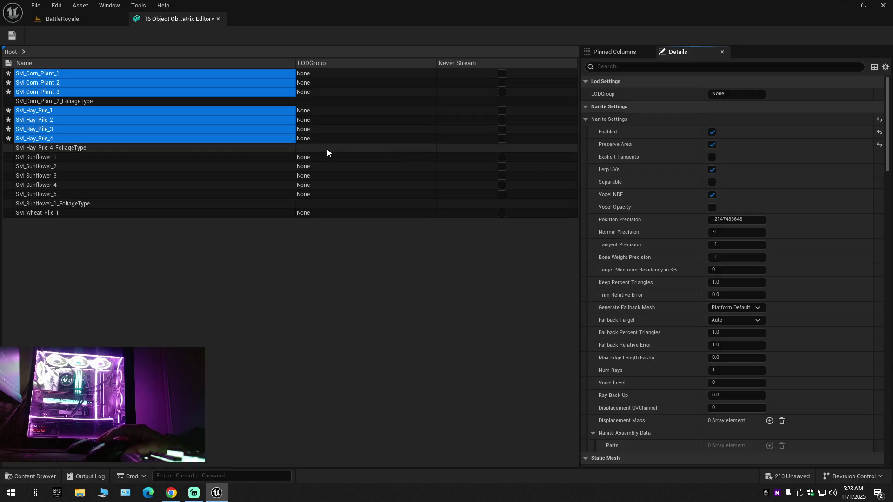
# Step: Save the corn and hay meshes, then enable Preserve Area on SM_Sunflower_1–5 and SM_Wheat_Pile_1 and save
pyautogui.click(12, 35)
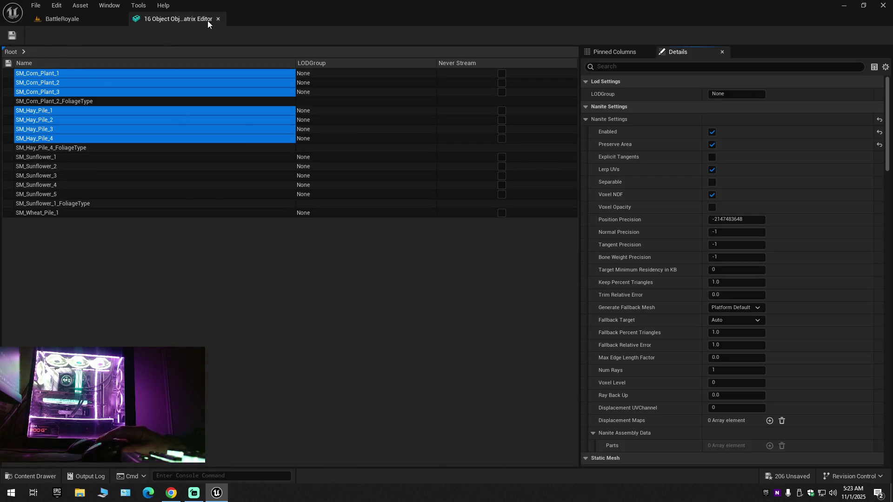
pyautogui.click(57, 148)
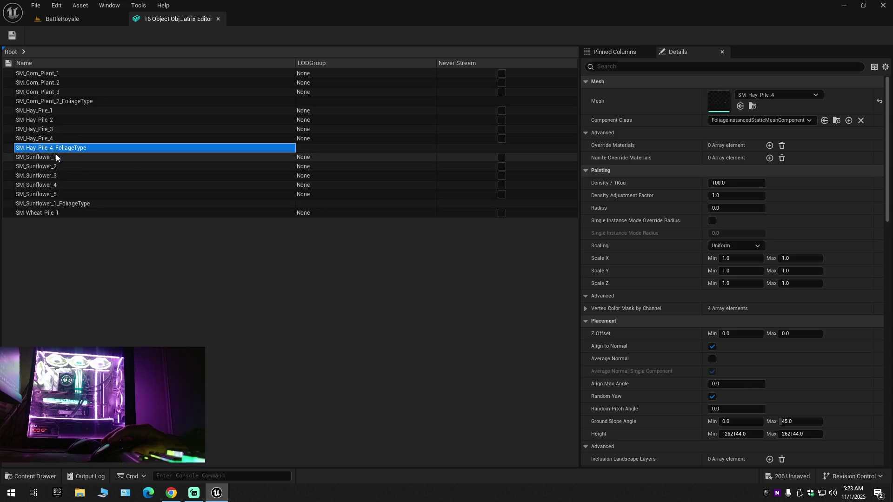
pyautogui.keyDown('shift'); pyautogui.click(63, 209); pyautogui.keyUp('shift')
pyautogui.keyDown('ctrl'); pyautogui.click(60, 202); pyautogui.keyUp('ctrl')
pyautogui.click(711, 144)
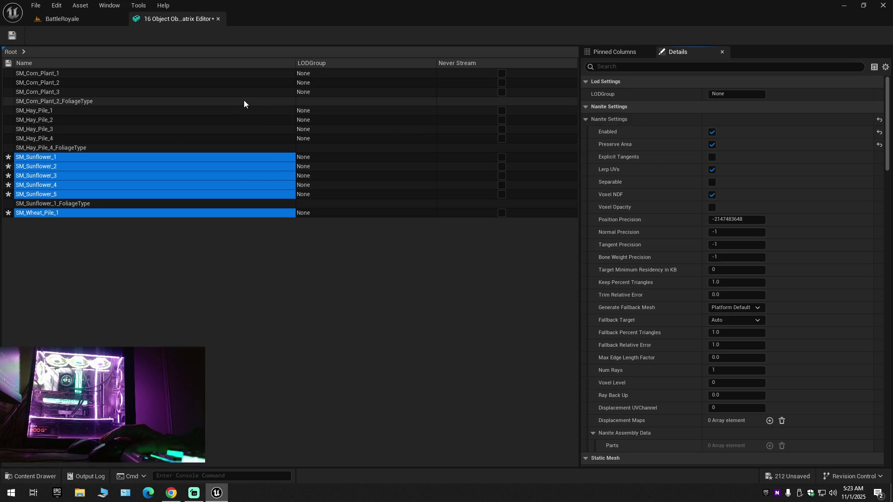
pyautogui.click(12, 35)
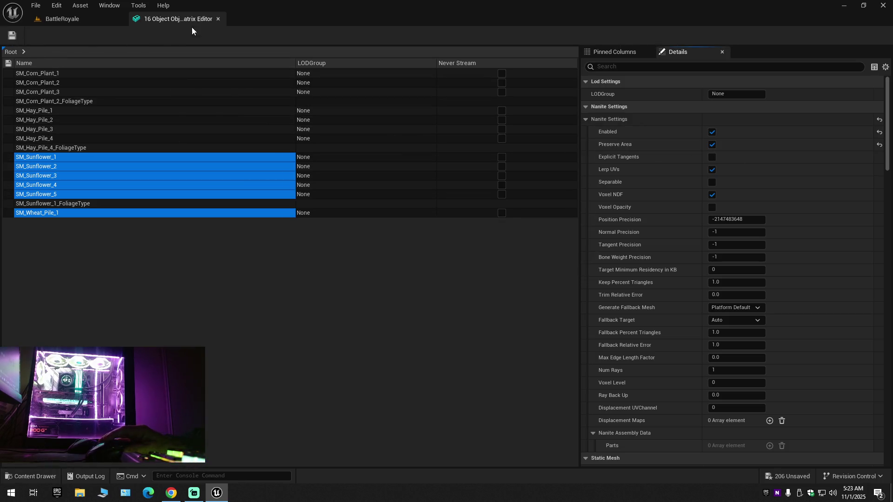
# Step: Reselect the corn, hay, sunflower and wheat meshes without FoliageType rows, save them, and close the matrix
pyautogui.click(65, 74)
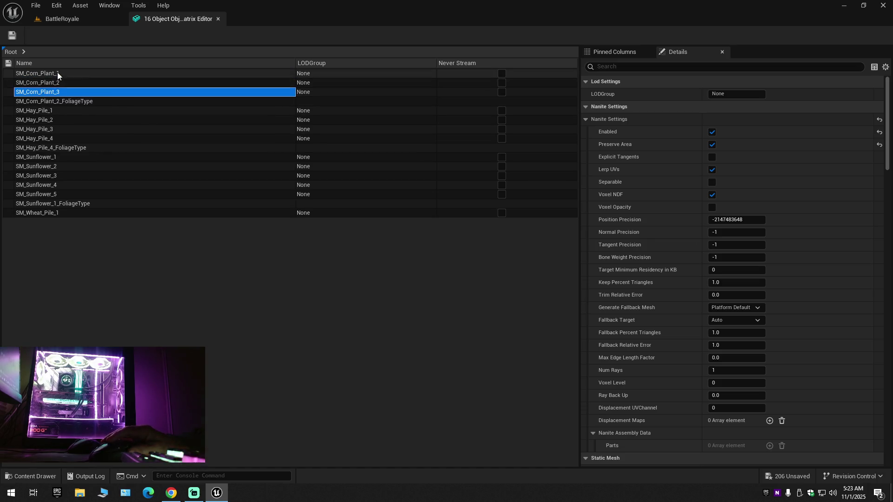
pyautogui.keyDown('shift'); pyautogui.click(49, 139); pyautogui.keyUp('shift')
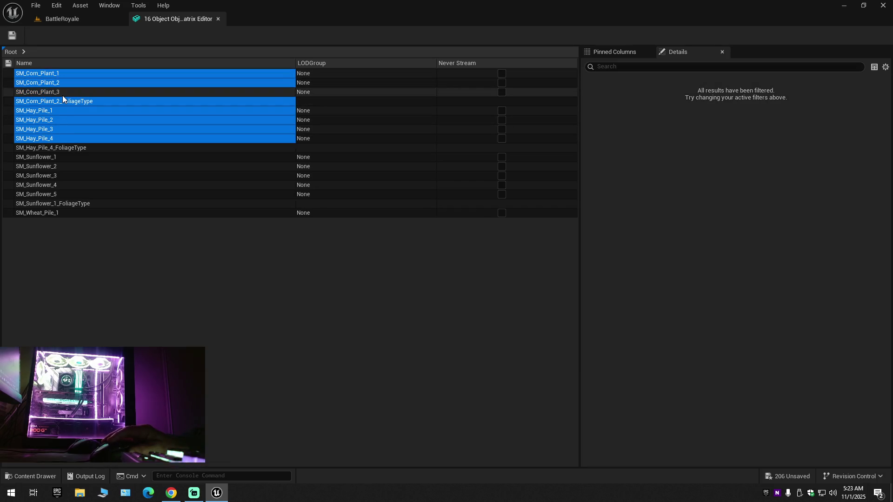
pyautogui.keyDown('ctrl'); pyautogui.click(61, 100); pyautogui.keyUp('ctrl')
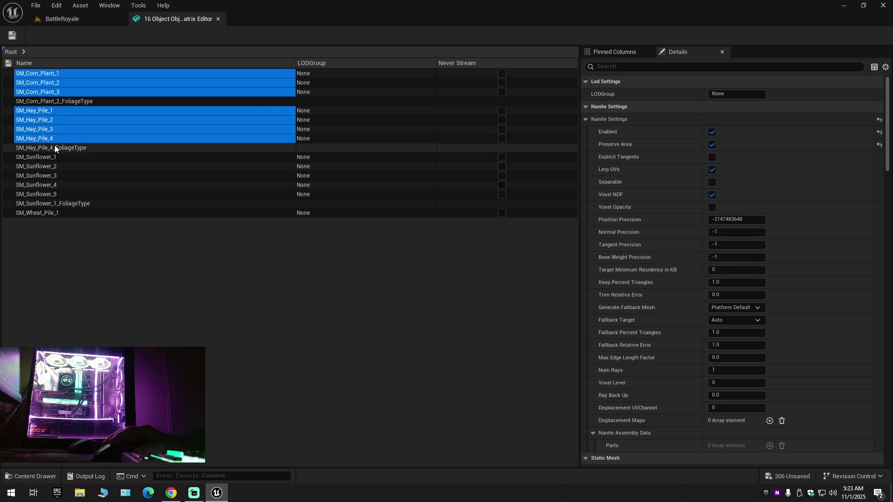
pyautogui.click(54, 146)
pyautogui.keyDown('shift'); pyautogui.click(55, 209); pyautogui.keyUp('shift')
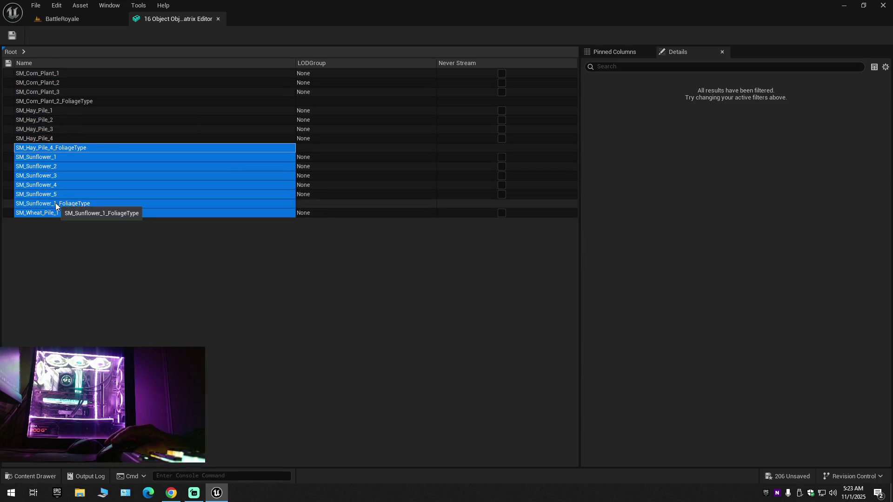
pyautogui.keyDown('ctrl'); pyautogui.click(54, 202); pyautogui.keyUp('ctrl')
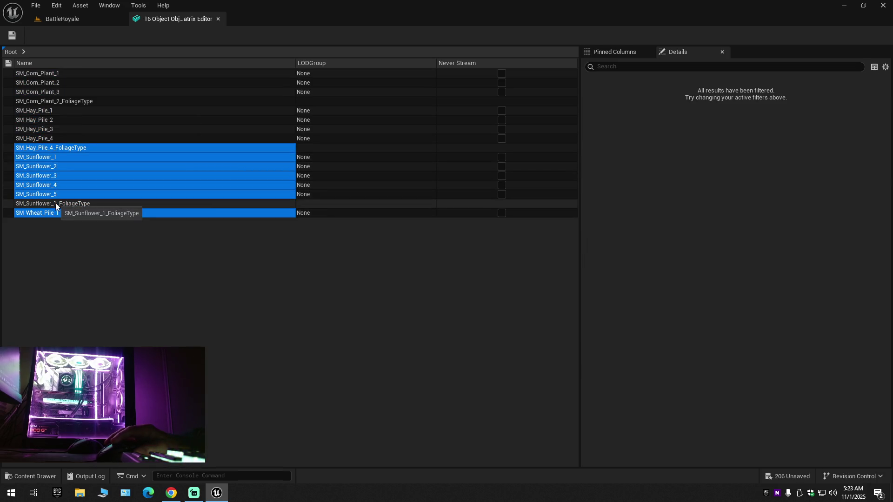
pyautogui.keyDown('ctrl'); pyautogui.click(70, 148); pyautogui.keyUp('ctrl')
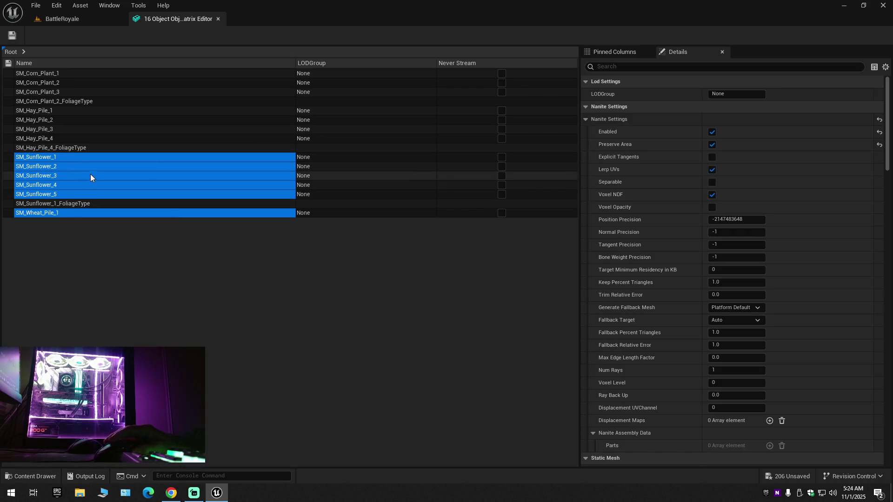
pyautogui.click(12, 35)
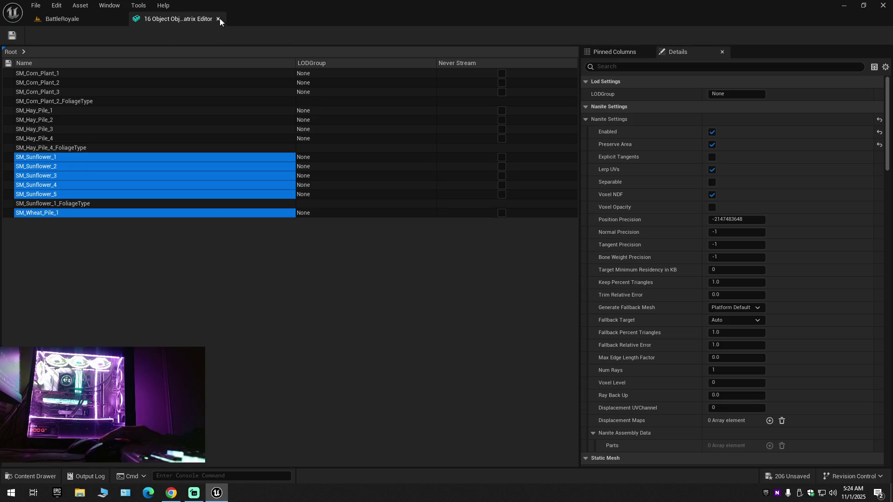
pyautogui.click(218, 19)
pyautogui.click(45, 478)
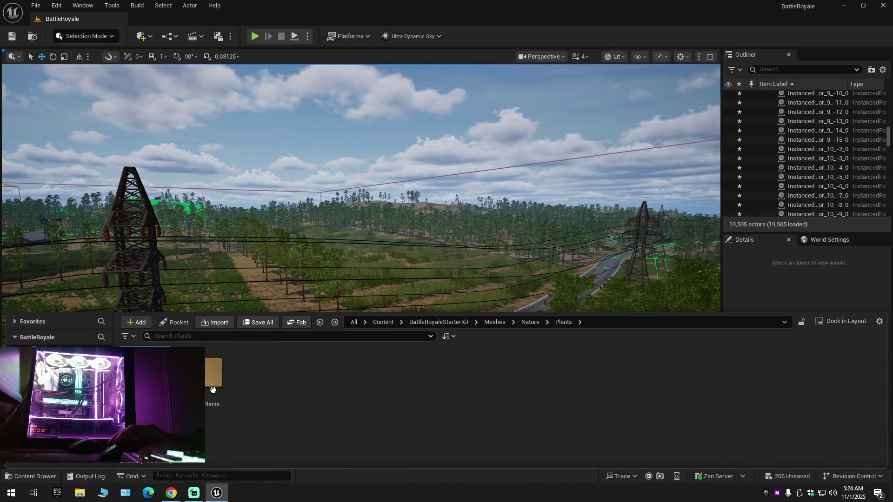
# Step: Open the Ground_Plants folder and edit the selected plant assets in the Property Matrix
pyautogui.doubleClick(206, 383)
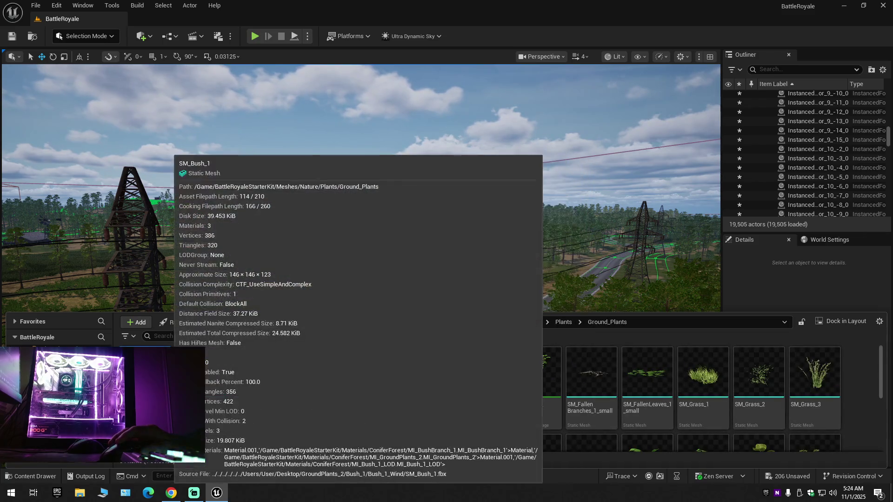
pyautogui.rightClick(159, 378)
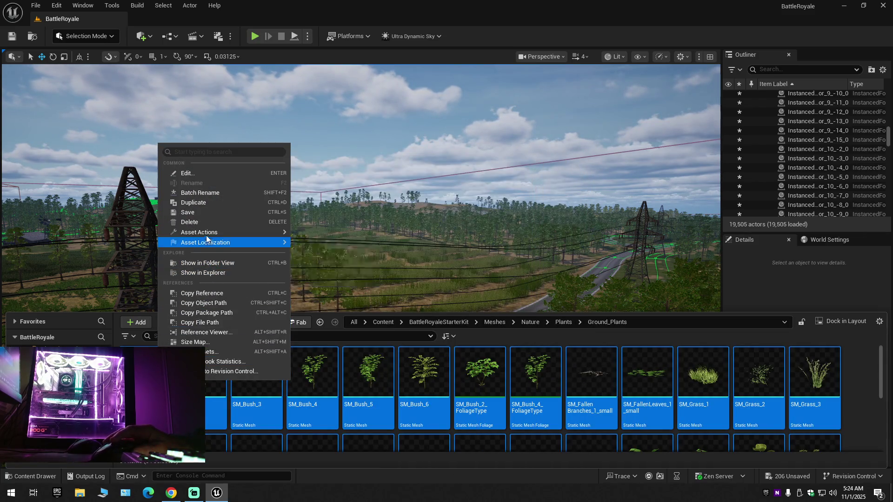
pyautogui.moveTo(254, 234)
pyautogui.click(331, 360)
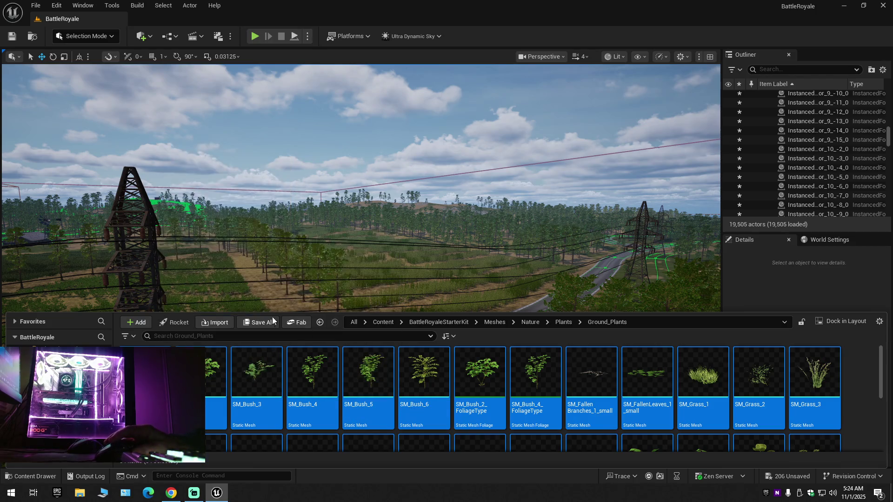
# Step: Select all matrix rows, then exclude the bush and grass FoliageType rows and SM_GroundPlant_Small_1–2
pyautogui.click(105, 215)
pyautogui.hotkey('ctrl', 'a')
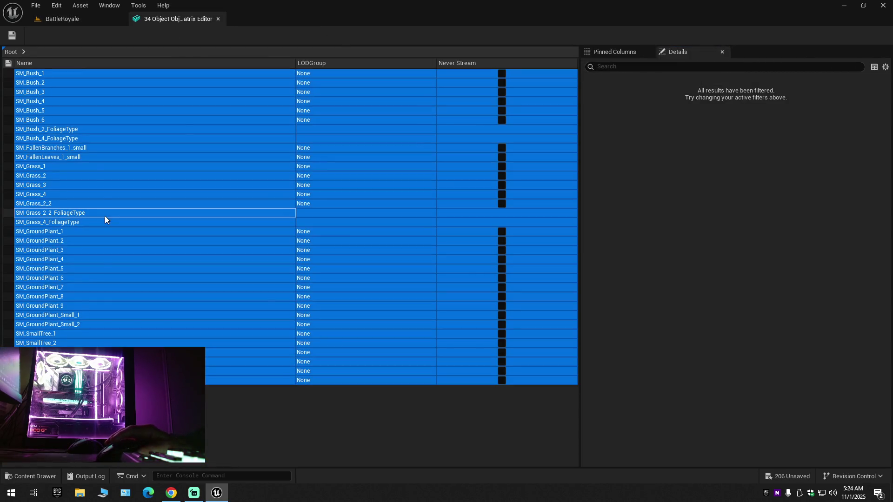
pyautogui.keyDown('ctrl'); pyautogui.click(75, 129); pyautogui.keyUp('ctrl')
pyautogui.keyDown('ctrl'); pyautogui.click(74, 139); pyautogui.keyUp('ctrl')
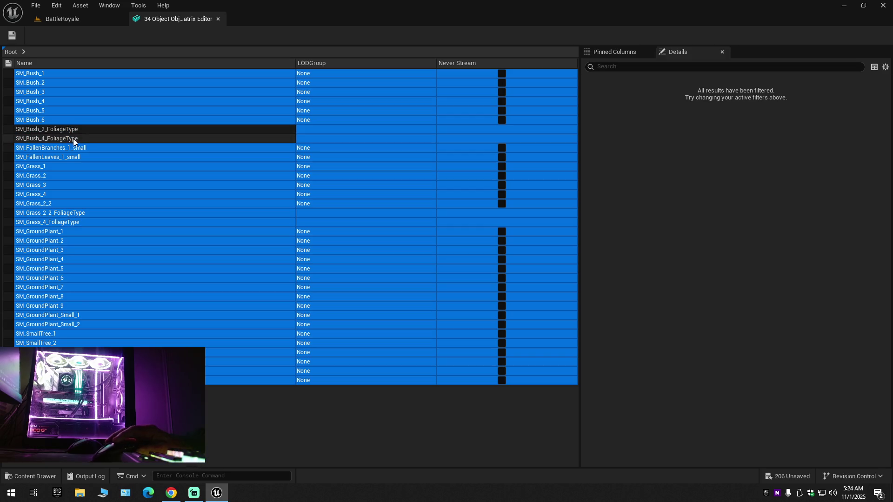
pyautogui.keyDown('ctrl'); pyautogui.click(65, 213); pyautogui.keyUp('ctrl')
pyautogui.keyDown('ctrl'); pyautogui.click(66, 222); pyautogui.keyUp('ctrl')
pyautogui.keyDown('ctrl'); pyautogui.click(74, 315); pyautogui.keyUp('ctrl')
pyautogui.keyDown('ctrl'); pyautogui.click(73, 324); pyautogui.keyUp('ctrl')
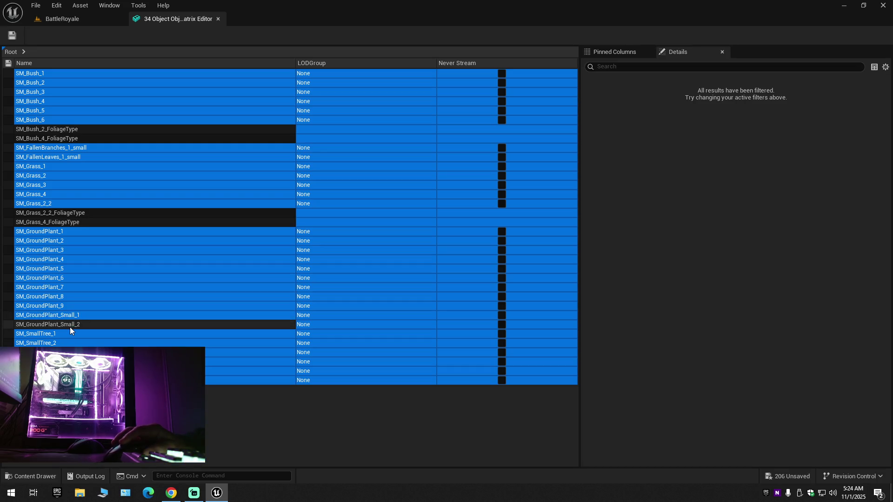
# Step: Reselect SM_Bush_1 through SM_GroundPlant_9 minus the FoliageType rows and save them
pyautogui.click(74, 304)
pyautogui.keyDown('shift'); pyautogui.click(68, 74); pyautogui.keyUp('shift')
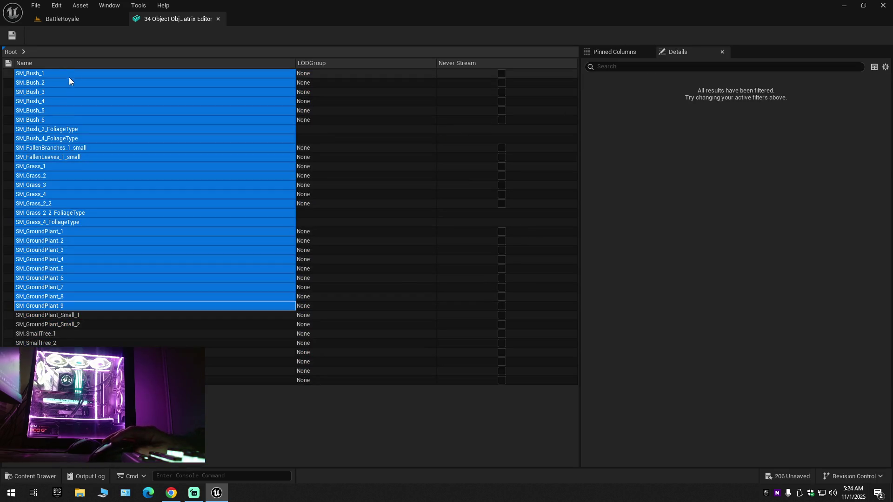
pyautogui.keyDown('ctrl'); pyautogui.click(68, 129); pyautogui.keyUp('ctrl')
pyautogui.keyDown('ctrl'); pyautogui.click(67, 139); pyautogui.keyUp('ctrl')
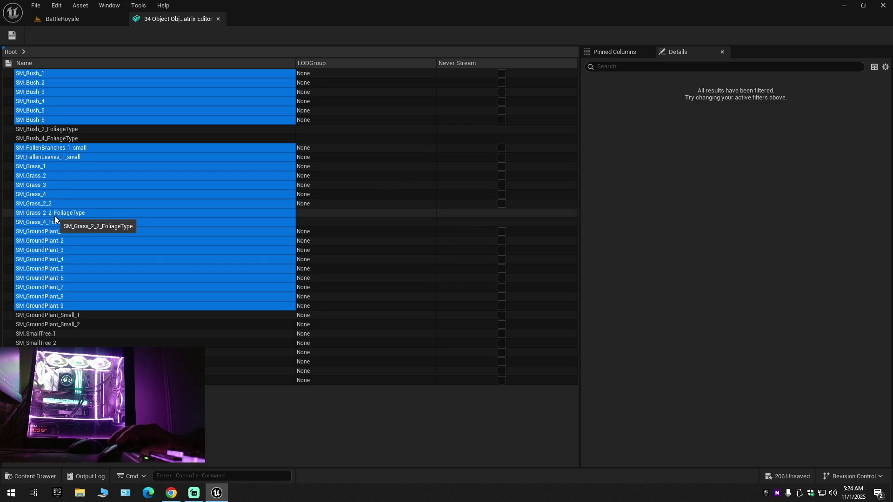
pyautogui.keyDown('ctrl'); pyautogui.click(58, 213); pyautogui.keyUp('ctrl')
pyautogui.keyDown('ctrl'); pyautogui.click(54, 223); pyautogui.keyUp('ctrl')
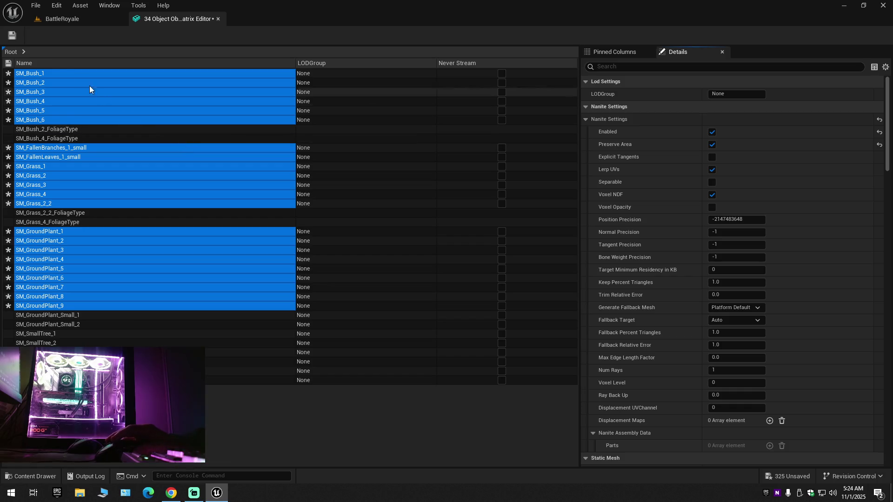
pyautogui.click(12, 35)
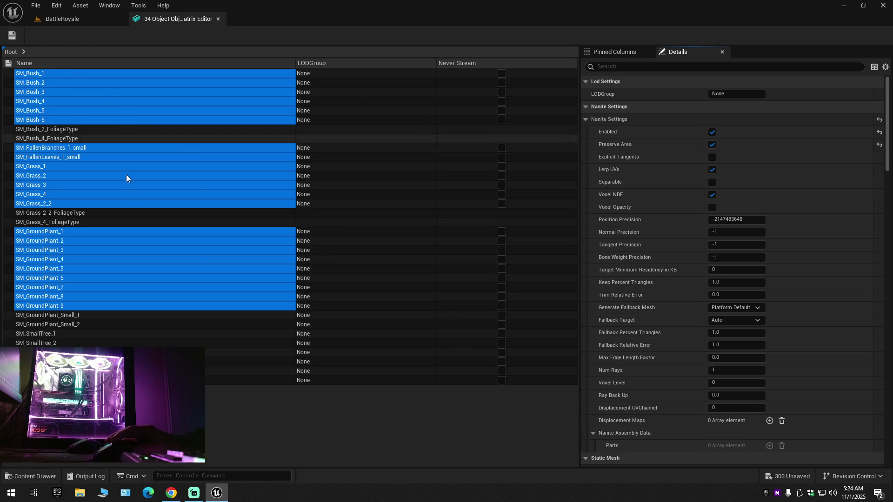
# Step: Enable Preserve Area on SM_GroundPlant_Small_1 through the last row of small plants and trees, and save
pyautogui.click(63, 314)
pyautogui.keyDown('shift'); pyautogui.click(64, 380); pyautogui.keyUp('shift')
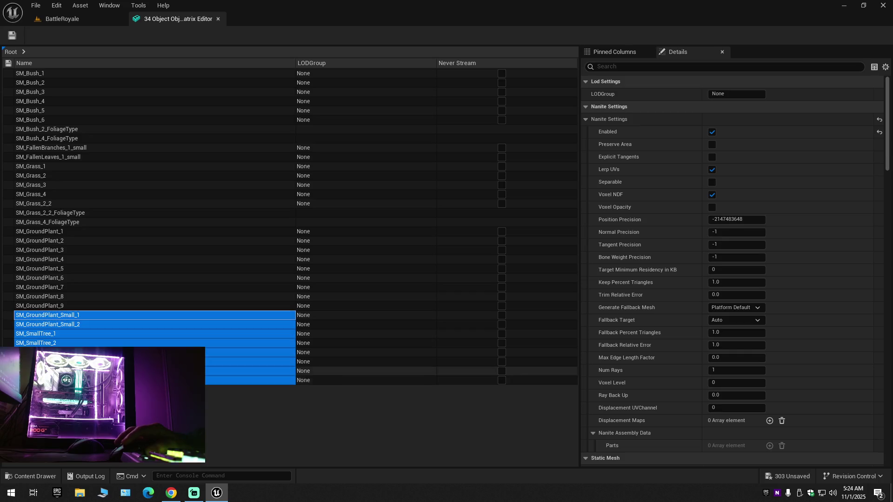
pyautogui.click(712, 146)
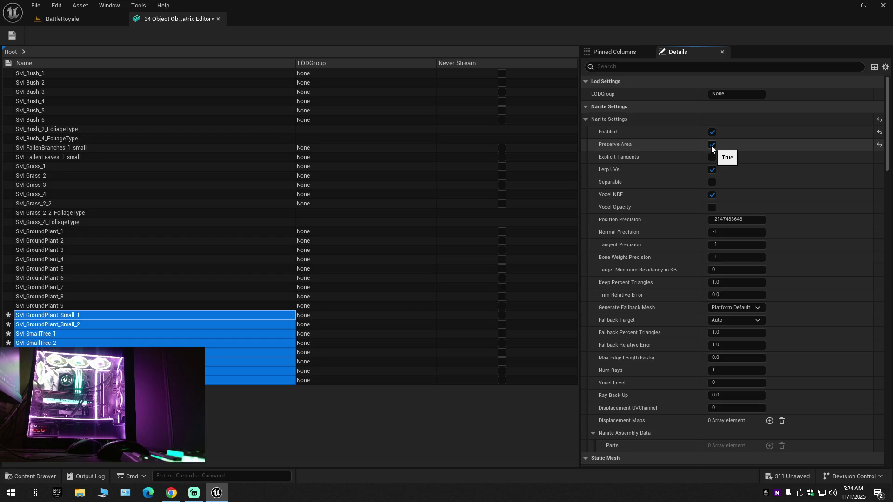
pyautogui.click(12, 40)
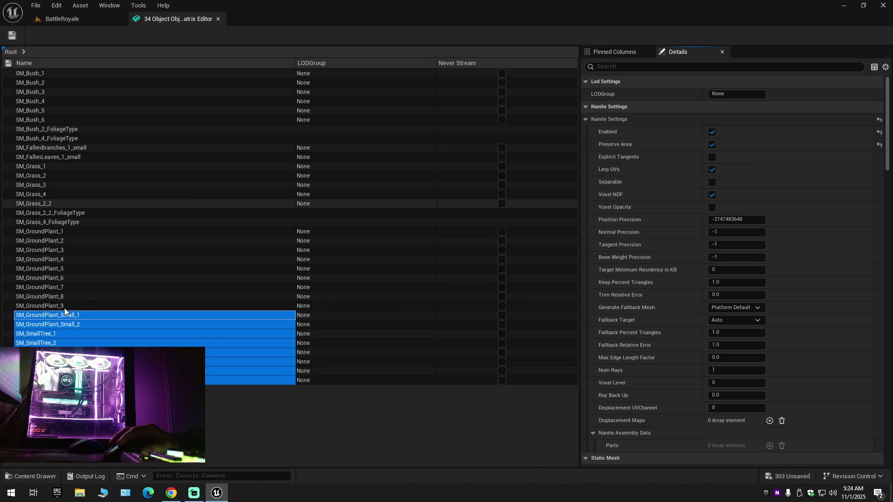
# Step: Reselect the bush, grass and ground plant meshes without FoliageType rows, then the small plants, and save
pyautogui.click(79, 305)
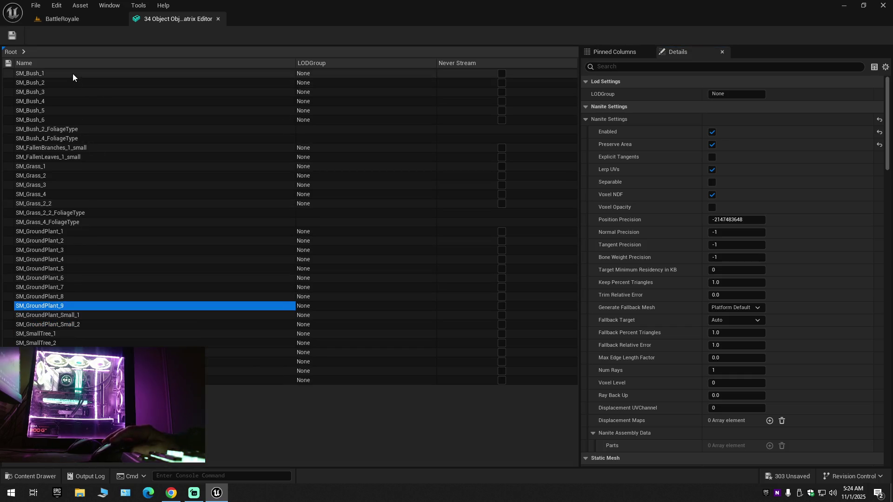
pyautogui.keyDown('shift'); pyautogui.click(72, 74); pyautogui.keyUp('shift')
pyautogui.keyDown('ctrl'); pyautogui.click(69, 128); pyautogui.keyUp('ctrl')
pyautogui.keyDown('ctrl'); pyautogui.click(65, 138); pyautogui.keyUp('ctrl')
pyautogui.keyDown('ctrl'); pyautogui.click(57, 212); pyautogui.keyUp('ctrl')
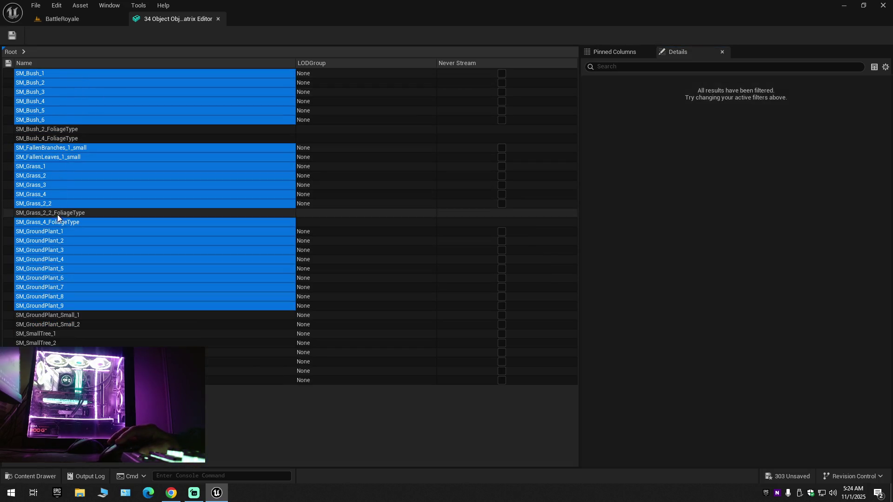
pyautogui.keyDown('ctrl'); pyautogui.click(74, 222); pyautogui.keyUp('ctrl')
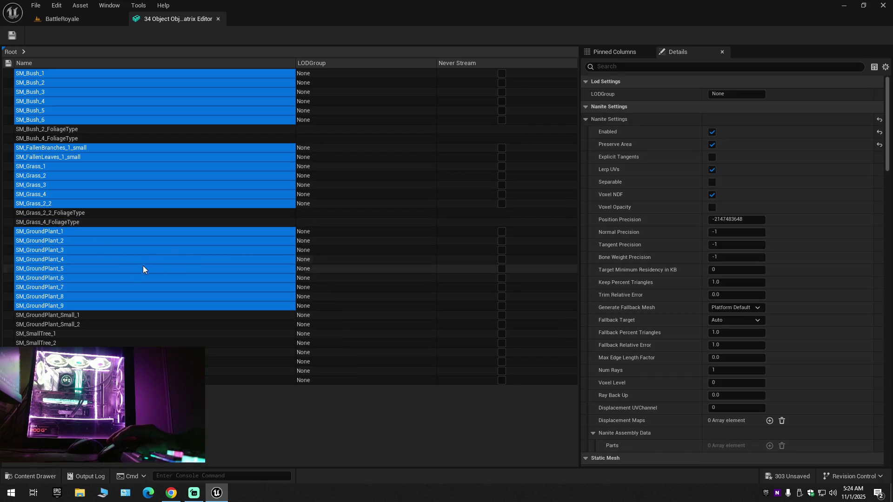
pyautogui.click(42, 315)
pyautogui.keyDown('shift'); pyautogui.click(253, 380); pyautogui.keyUp('shift')
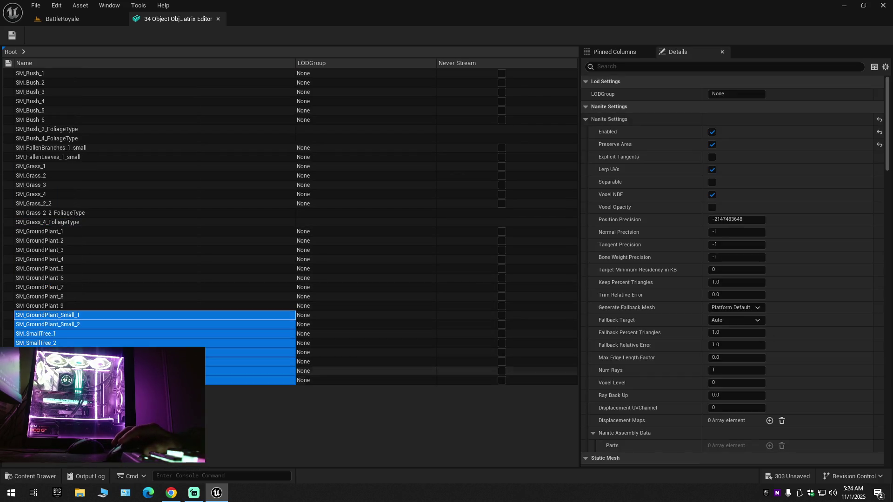
pyautogui.click(13, 35)
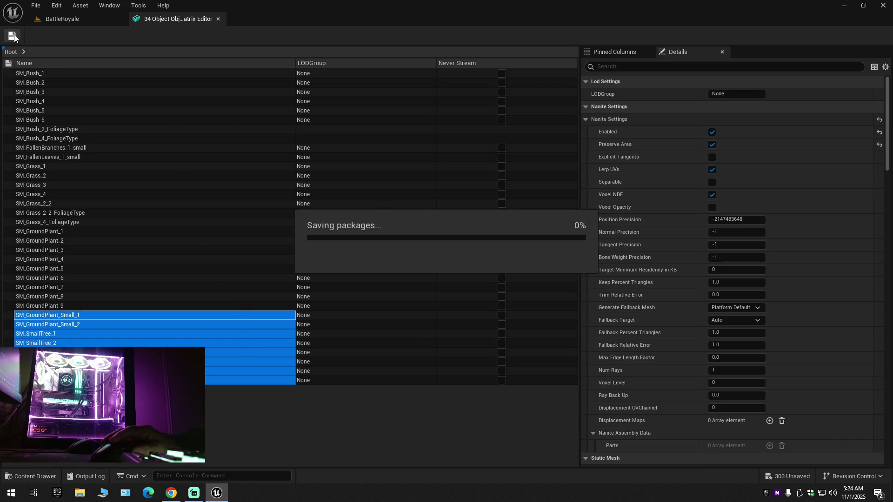
# Step: Select SM_Bush_1 through SM_GroundPlant_9 once more, excluding bush and grass FoliageType entries, and save
pyautogui.click(58, 306)
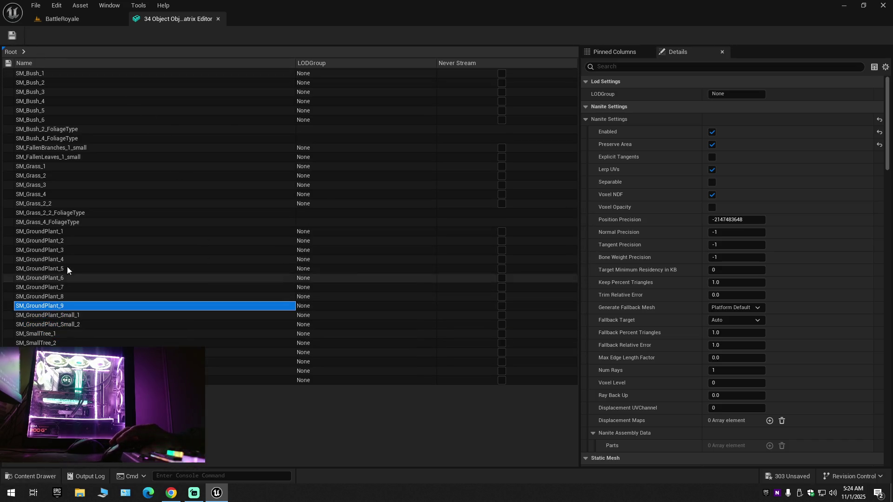
pyautogui.keyDown('shift'); pyautogui.click(62, 74); pyautogui.keyUp('shift')
pyautogui.keyDown('ctrl'); pyautogui.click(67, 131); pyautogui.keyUp('ctrl')
pyautogui.keyDown('ctrl'); pyautogui.click(65, 147); pyautogui.keyUp('ctrl')
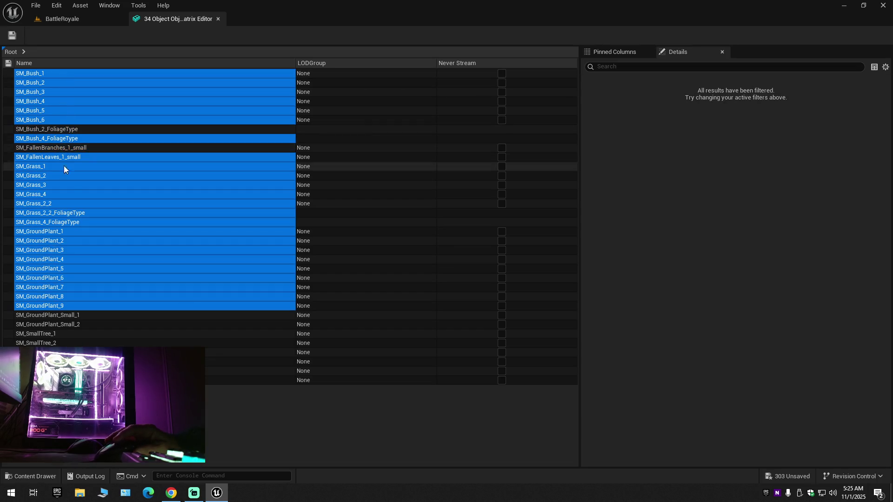
pyautogui.keyDown('ctrl'); pyautogui.click(62, 146); pyautogui.keyUp('ctrl')
pyautogui.keyDown('ctrl'); pyautogui.click(60, 138); pyautogui.keyUp('ctrl')
pyautogui.keyDown('ctrl'); pyautogui.click(62, 213); pyautogui.keyUp('ctrl')
pyautogui.keyDown('ctrl'); pyautogui.click(61, 222); pyautogui.keyUp('ctrl')
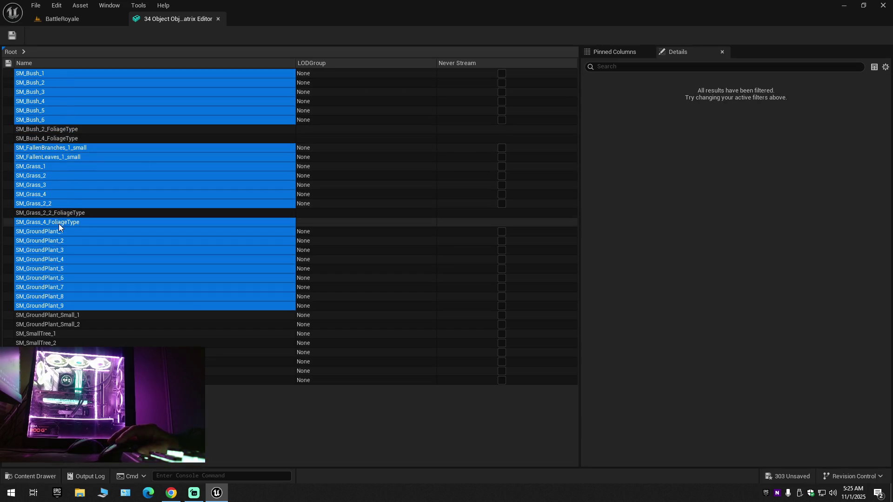
pyautogui.click(12, 35)
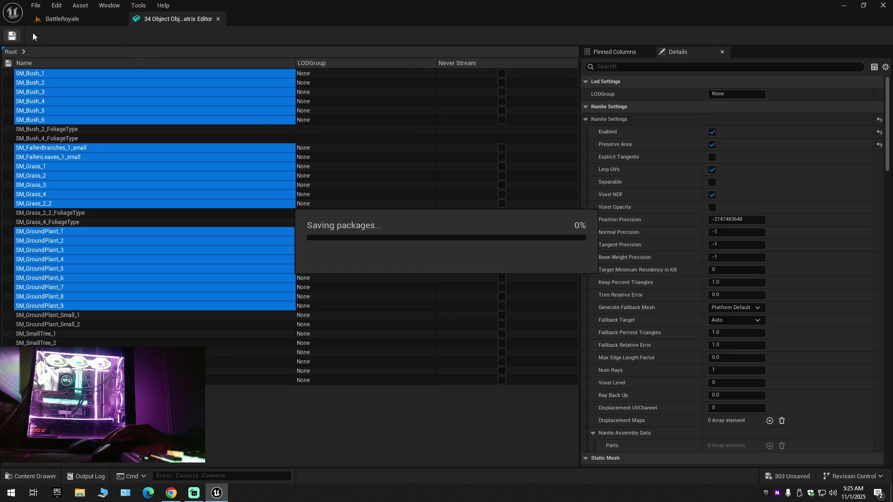
# Step: Close the matrix and navigate the content drawer through Nature to Trees > PineTree
pyautogui.click(218, 19)
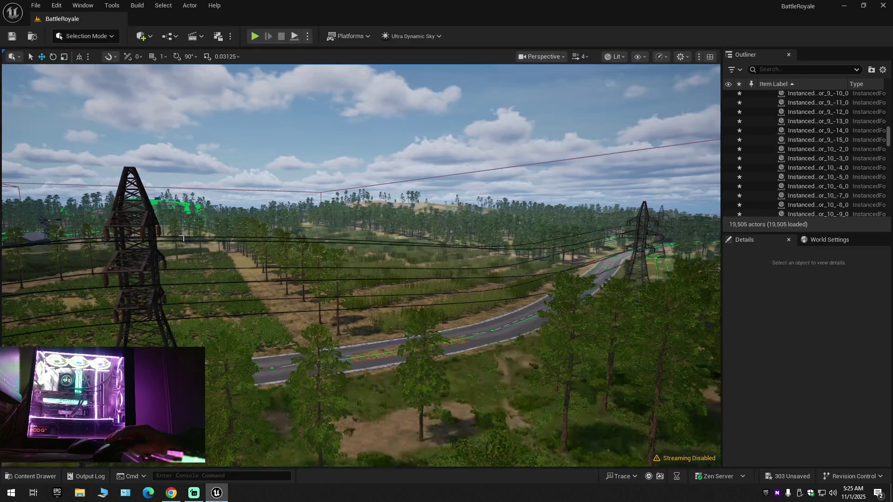
pyautogui.click(28, 475)
pyautogui.hotkey('alt', 'Left')
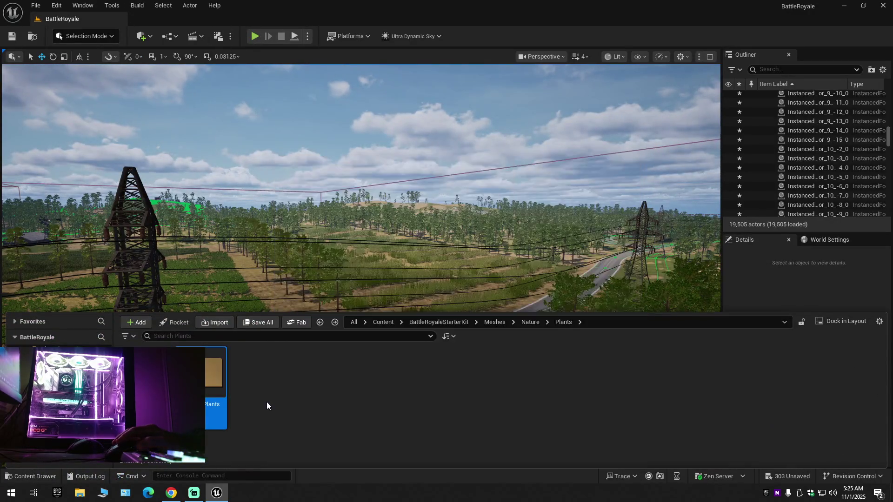
pyautogui.hotkey('alt', 'Left')
pyautogui.doubleClick(372, 376)
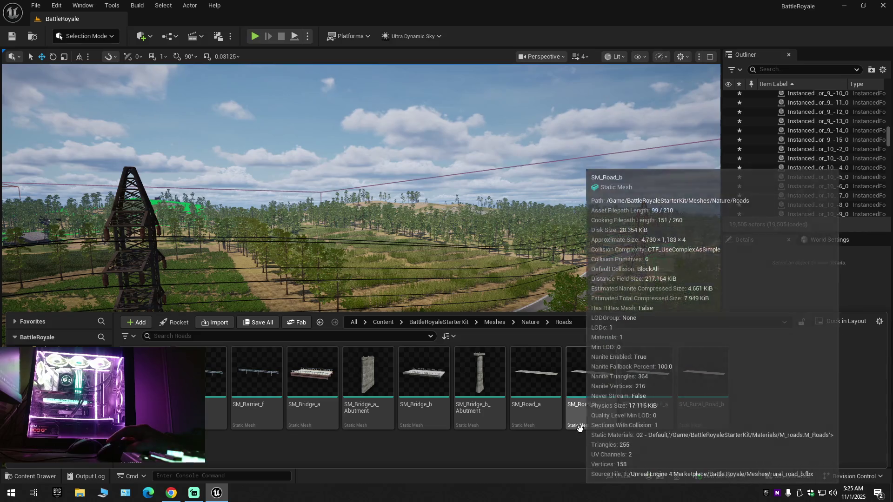
pyautogui.hotkey('alt', 'Left')
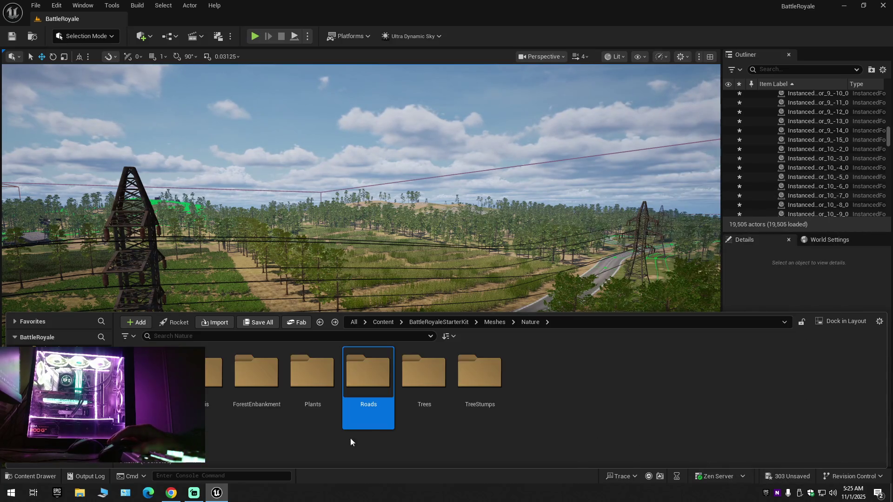
pyautogui.doubleClick(432, 388)
pyautogui.doubleClick(213, 372)
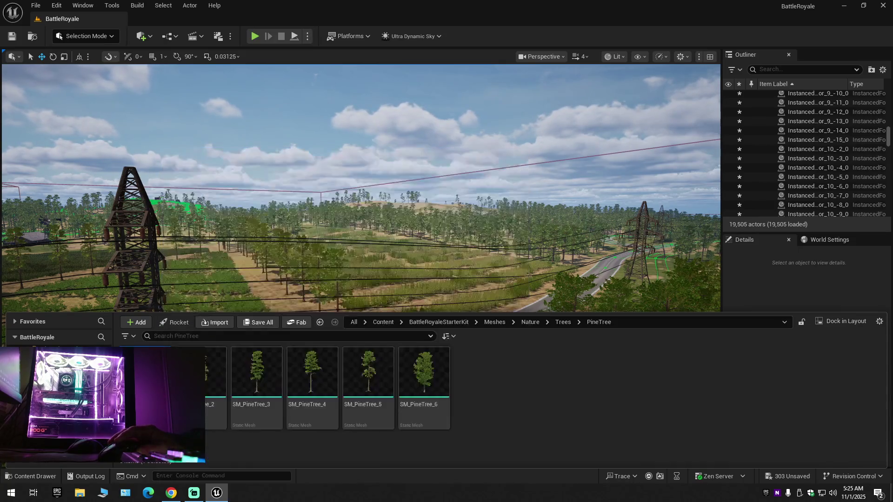
# Step: Select all six SM_PineTree meshes and open them together in the Property Matrix
pyautogui.hotkey('ctrl', 'a')
pyautogui.rightClick(428, 377)
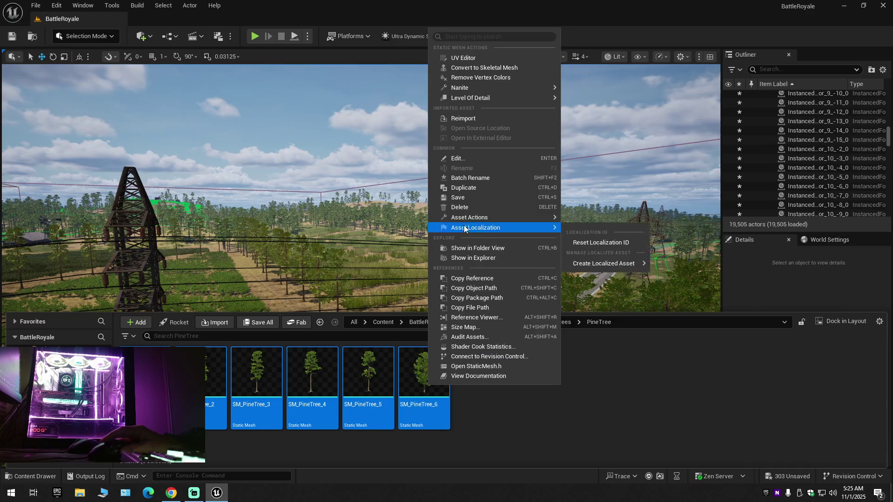
pyautogui.moveTo(512, 217)
pyautogui.click(614, 346)
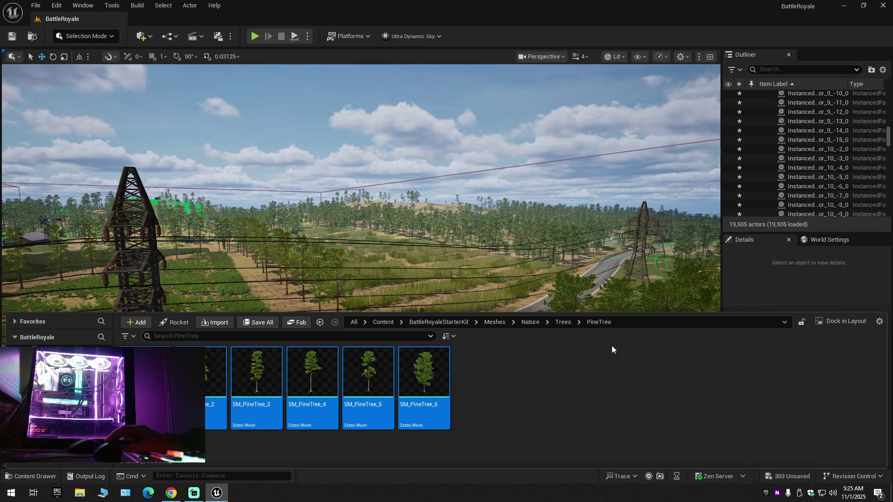
pyautogui.click(118, 119)
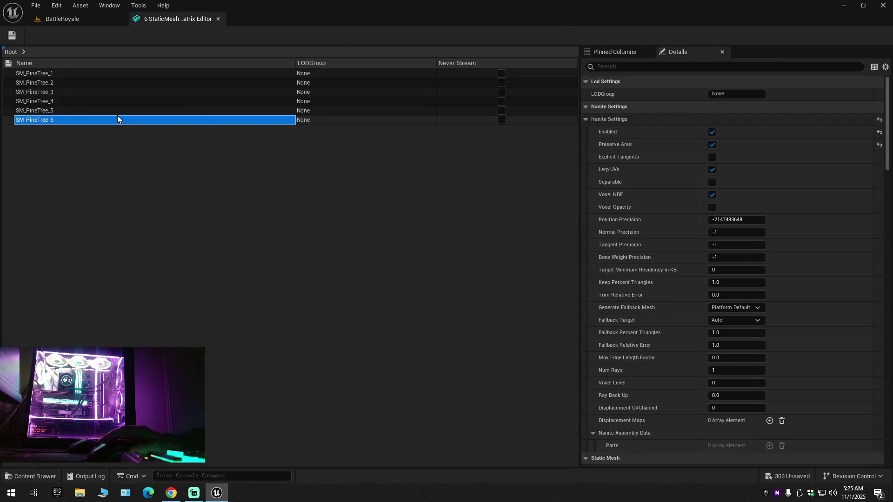
# Step: Select all six pine tree rows, save them with Preserve Area and Lerp UVs on, and close the matrix
pyautogui.hotkey('ctrl', 'a')
pyautogui.click(13, 34)
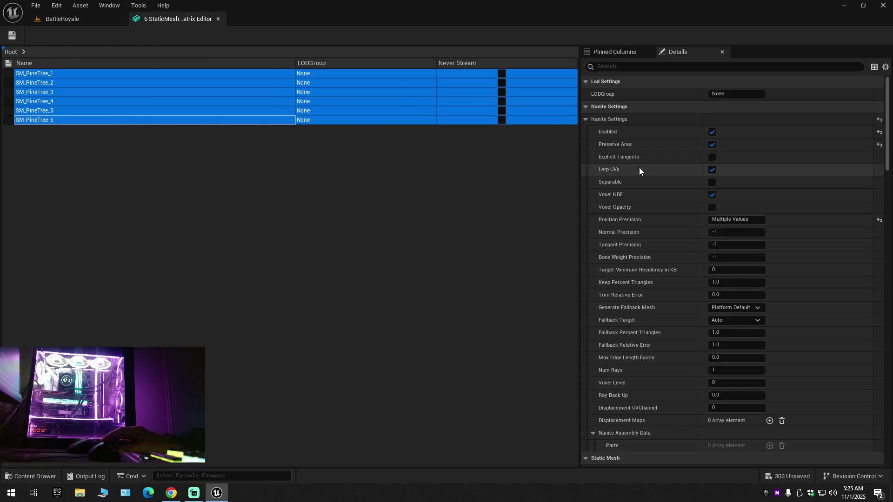
pyautogui.moveTo(612, 170)
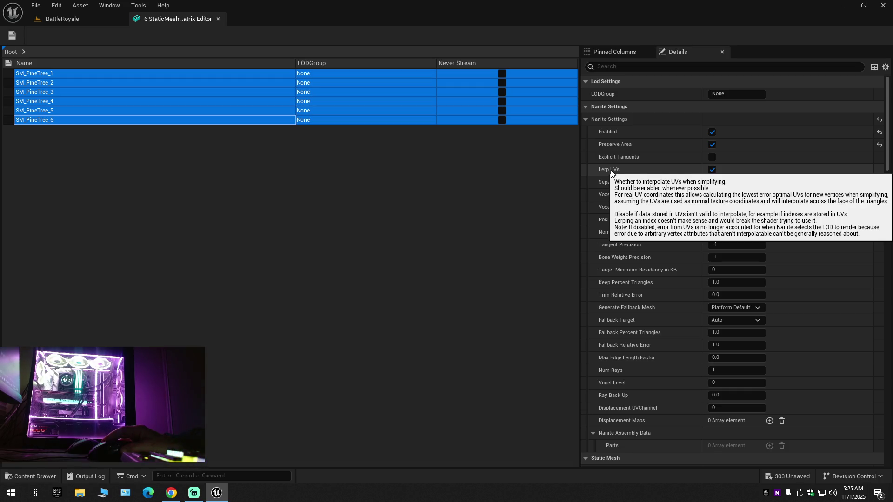
pyautogui.click(17, 34)
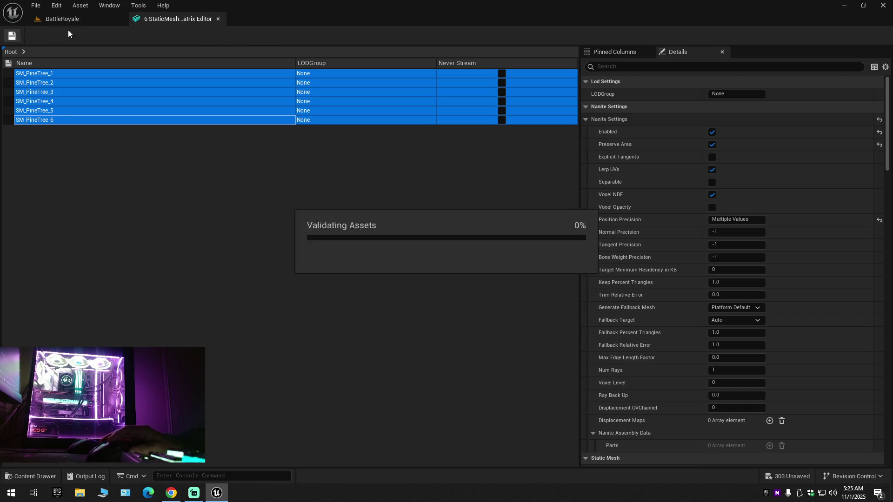
pyautogui.click(217, 19)
# Step: Go to Trees > TropicalTree, select all five SM_Tree meshes, and edit them in the Property Matrix
pyautogui.click(45, 472)
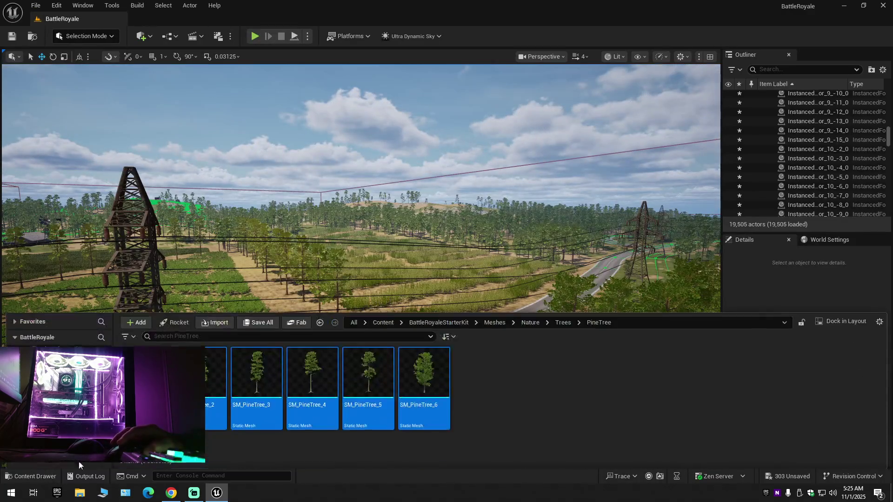
pyautogui.click(319, 322)
pyautogui.doubleClick(207, 386)
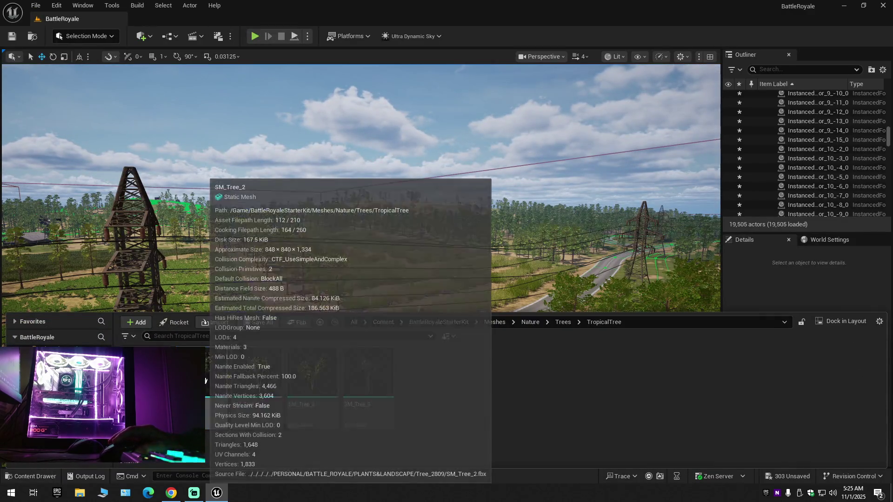
pyautogui.hotkey('ctrl', 'a')
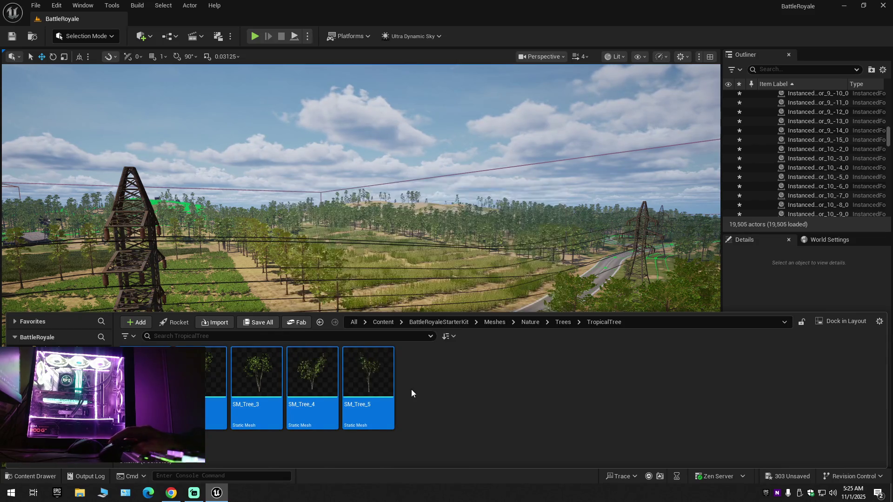
pyautogui.rightClick(299, 380)
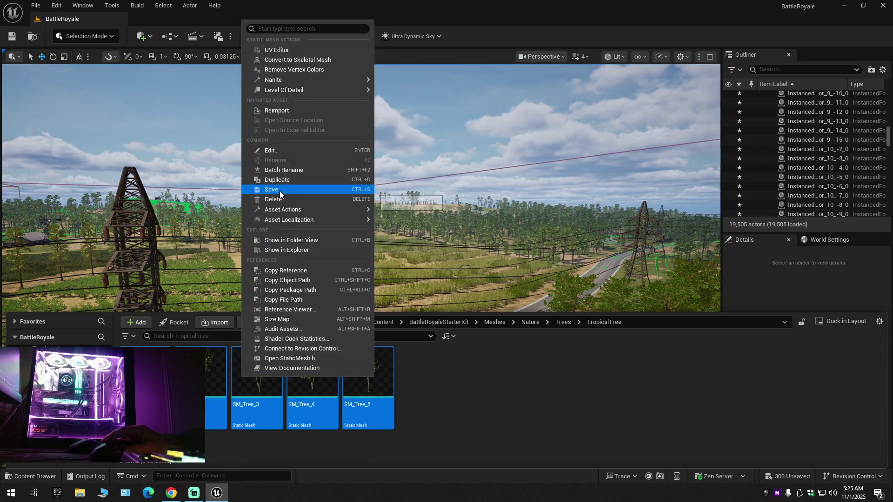
pyautogui.moveTo(289, 88)
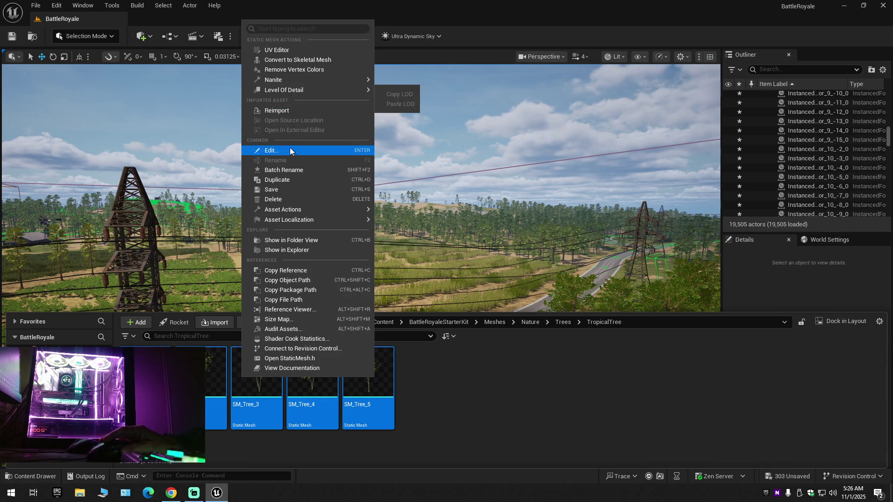
pyautogui.moveTo(291, 210)
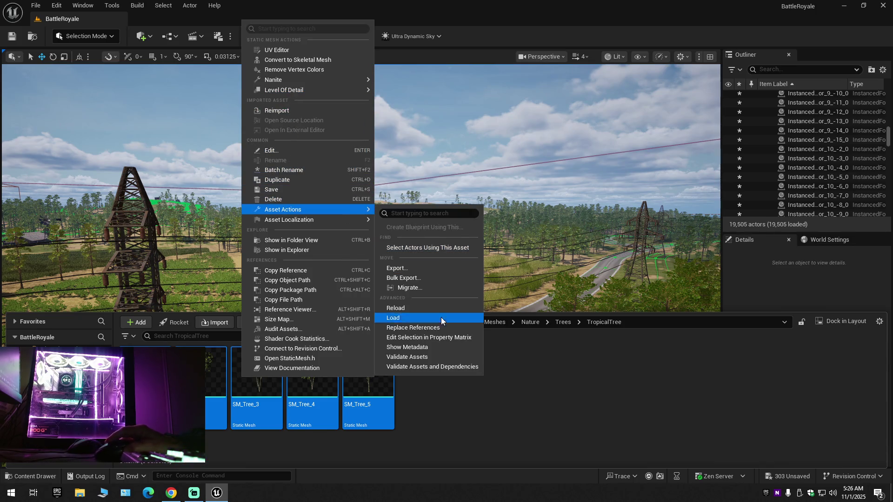
pyautogui.click(437, 336)
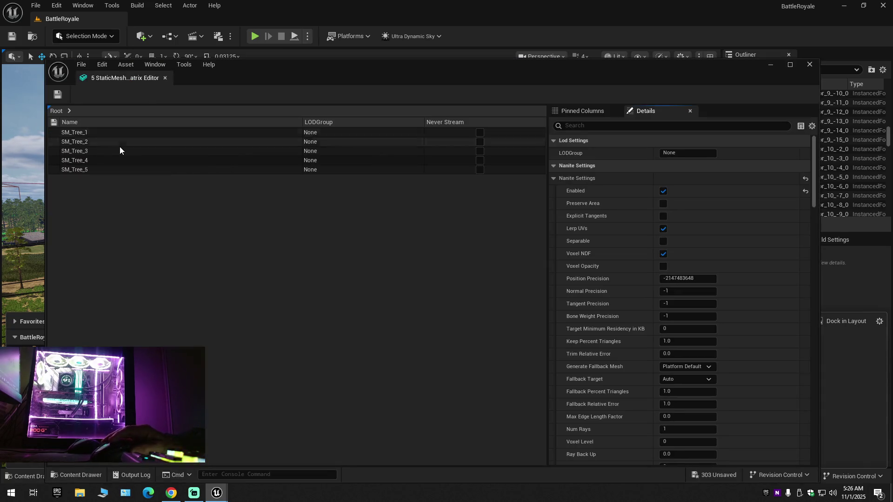
# Step: Select all five SM_Tree rows, save them with Preserve Area enabled, and close the matrix window
pyautogui.click(120, 149)
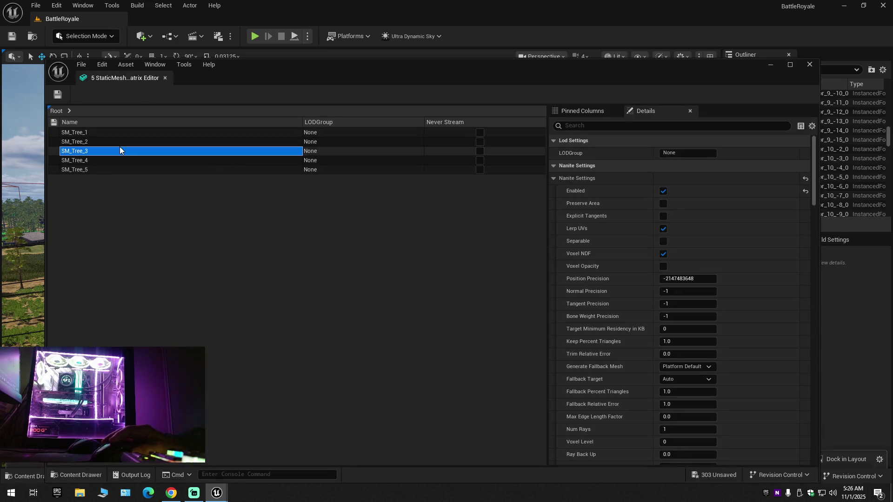
pyautogui.hotkey('ctrl', 'a')
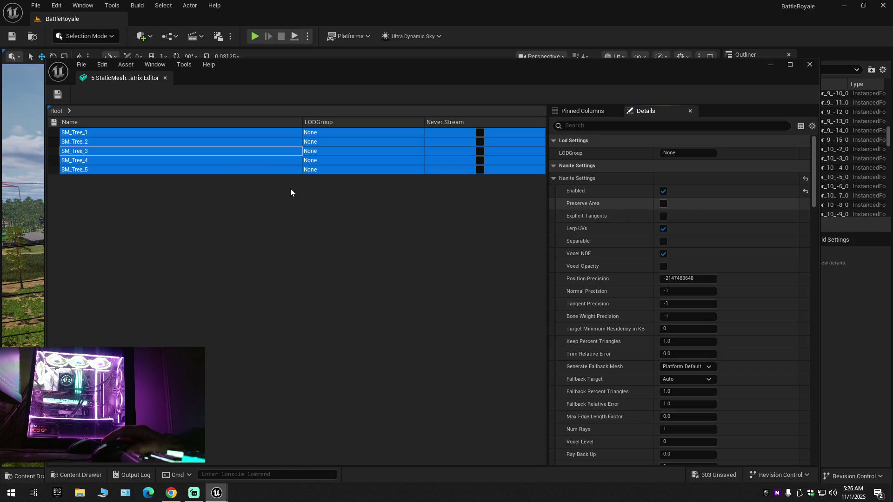
pyautogui.click(60, 96)
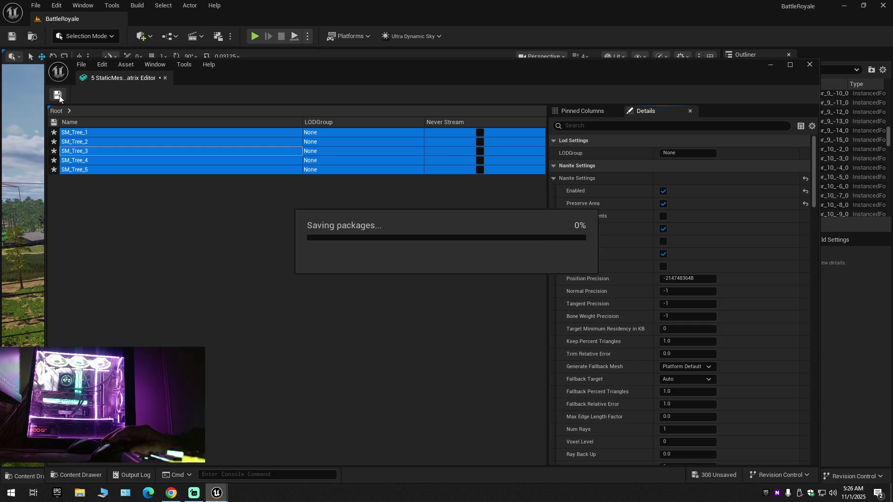
pyautogui.click(166, 78)
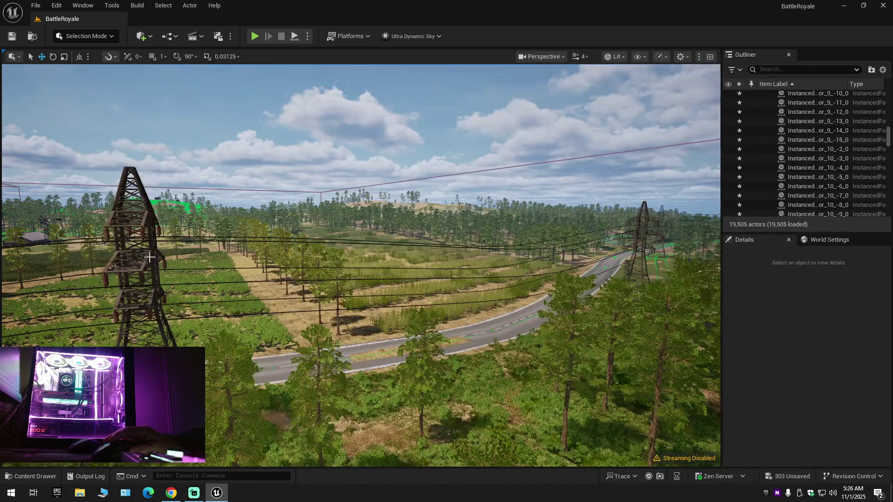
# Step: Place the five tropical trees beside the road, frame them, and select SM_Tree_3
pyautogui.click(40, 474)
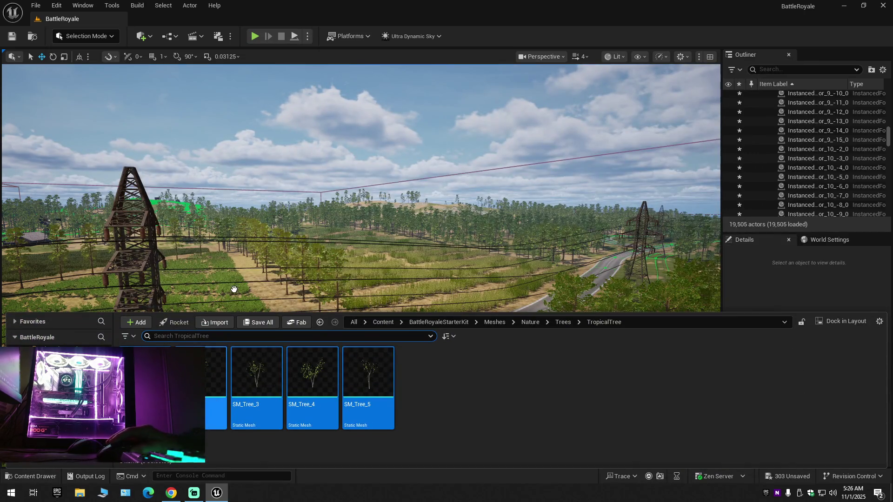
pyautogui.hotkey('ctrl', 'space')
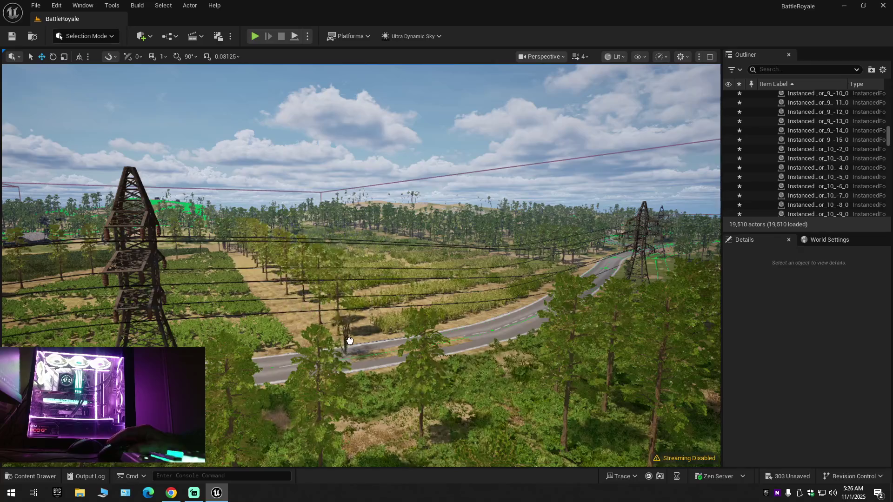
pyautogui.moveTo(369, 382); pyautogui.dragTo(361, 359)
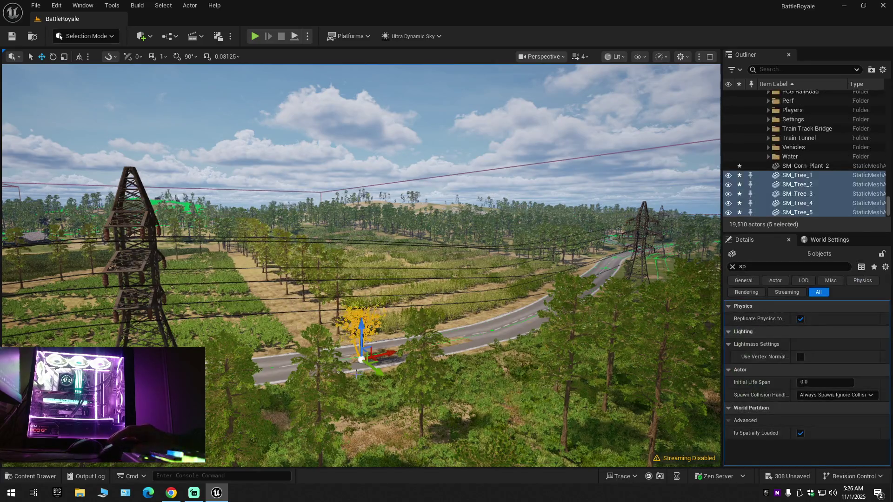
pyautogui.press('f')
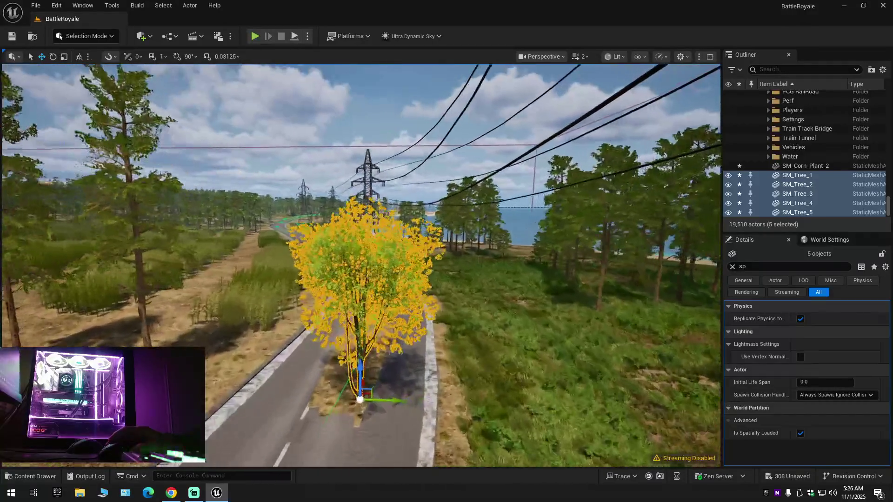
pyautogui.press('f')
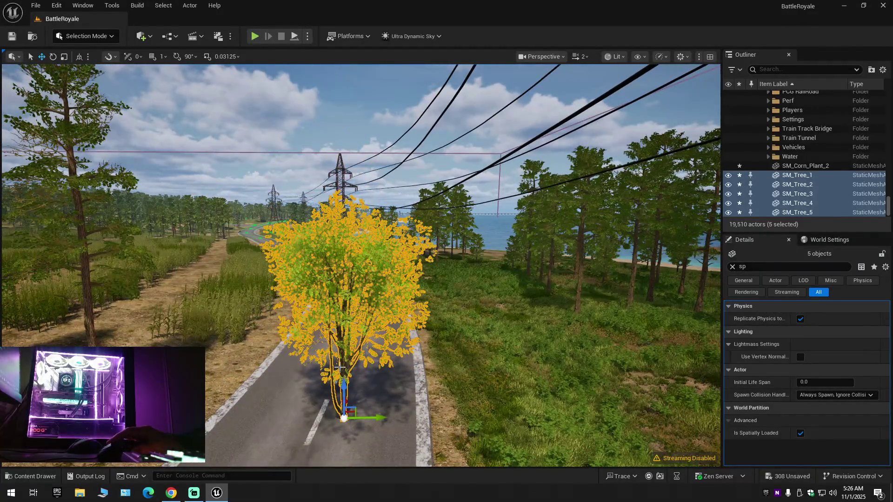
pyautogui.click(344, 392)
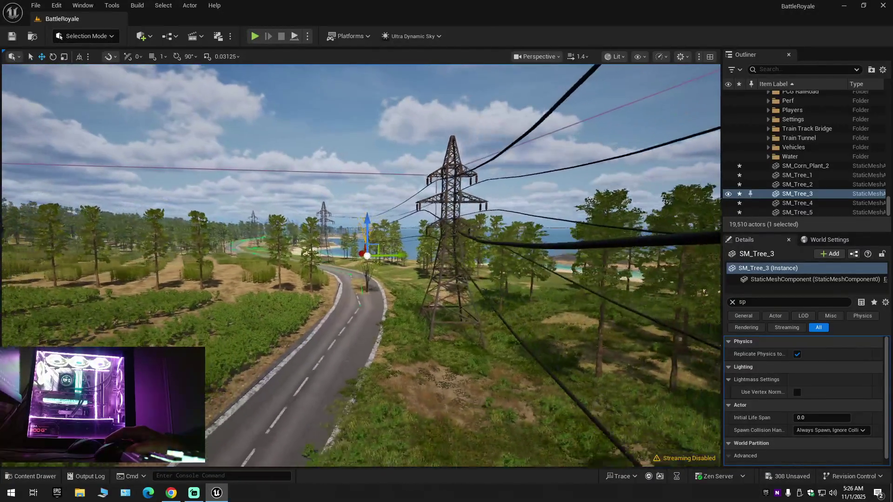
# Step: Fly up to SM_Tree_3, undo its last move, delete the five trees, and browse TropicalTree
pyautogui.press('w')
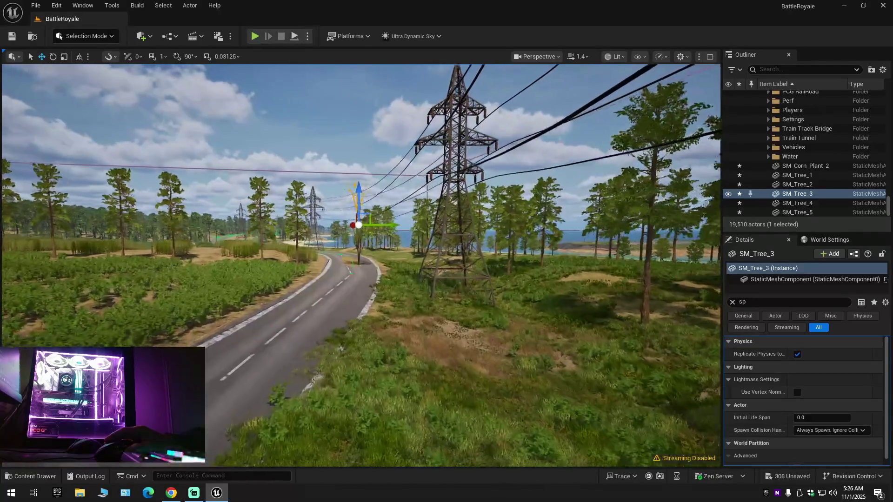
pyautogui.press('w')
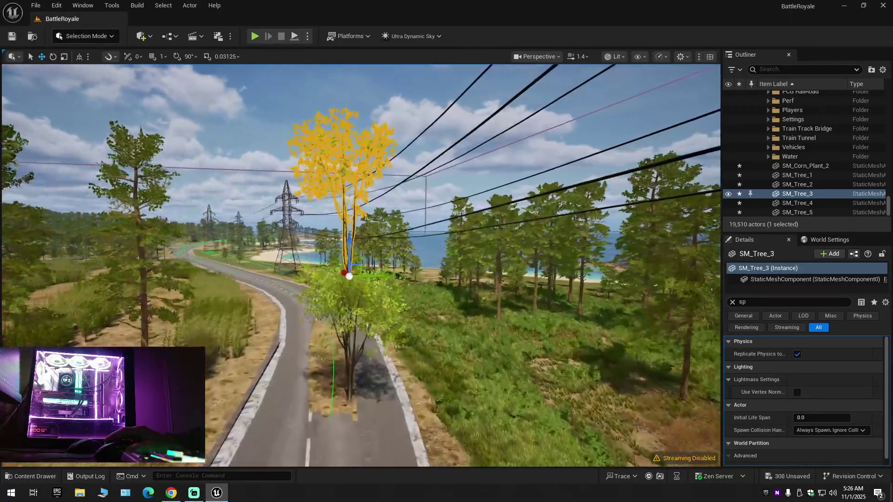
pyautogui.hotkey('ctrl', 'z')
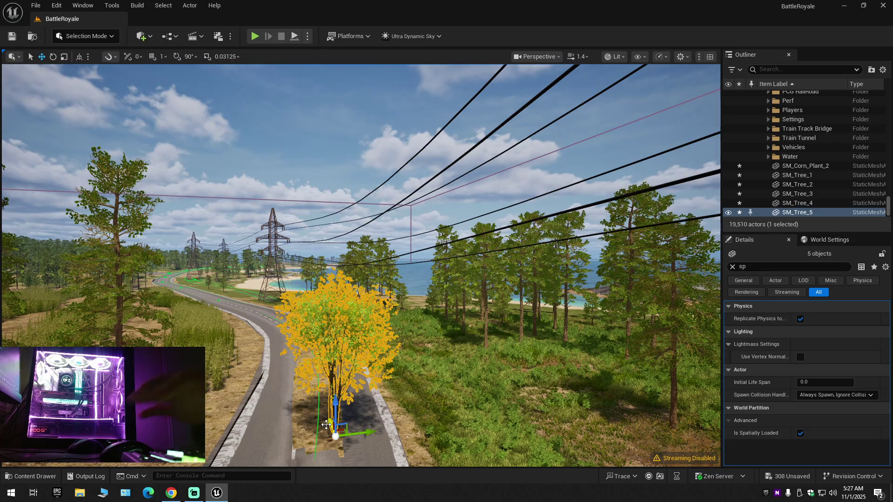
pyautogui.hotkey('ctrl', 'z')
pyautogui.click(32, 476)
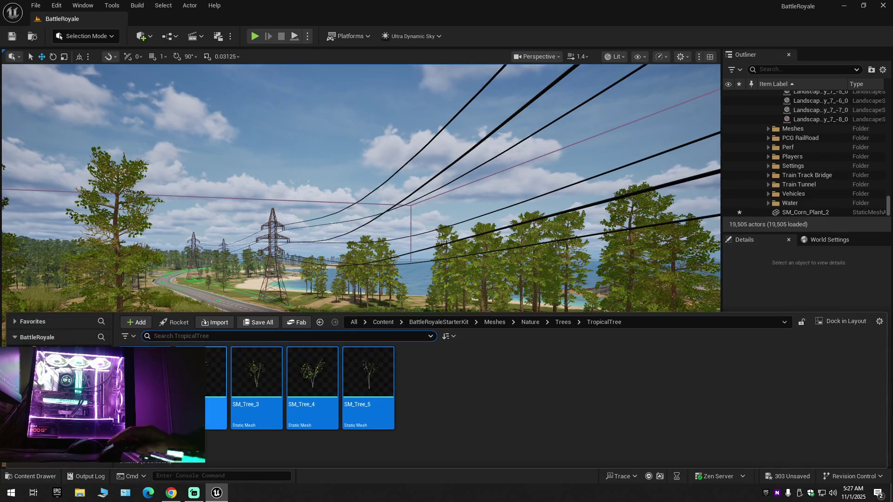
# Step: Uncheck Preserve Area for all five SM_Tree meshes in the Property Matrix and save them
pyautogui.rightClick(191, 372)
pyautogui.moveTo(235, 209)
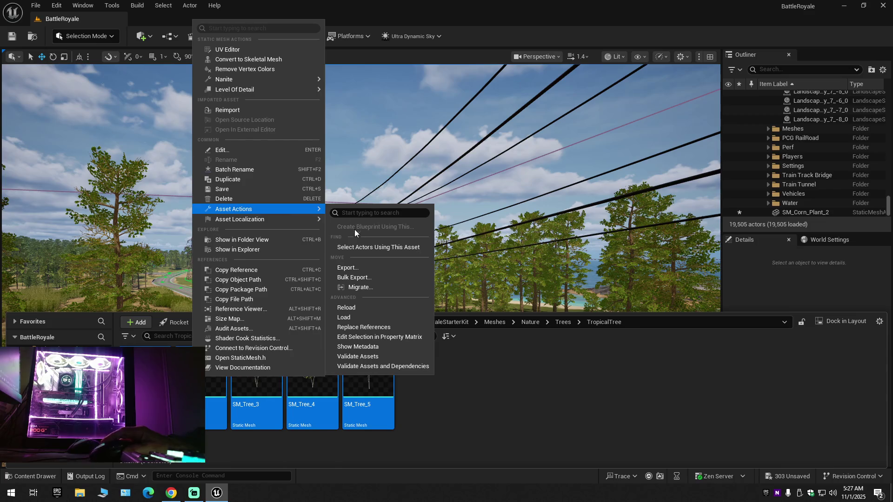
pyautogui.click(364, 337)
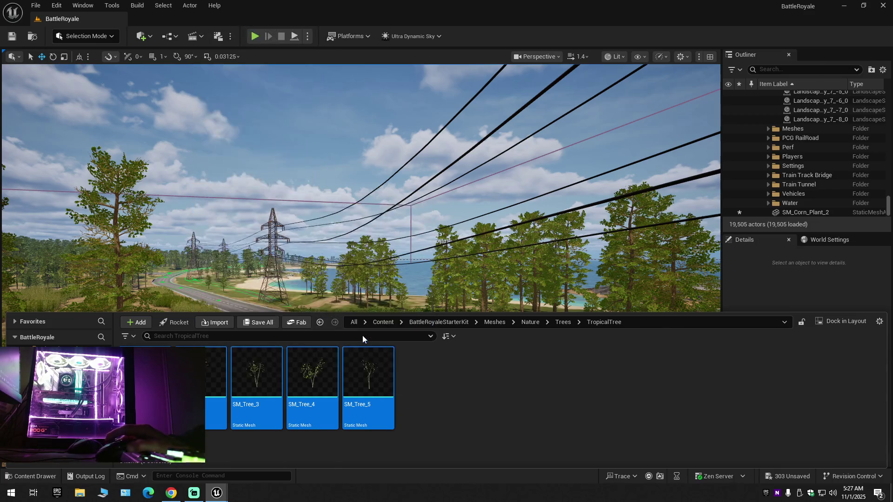
pyautogui.click(111, 160)
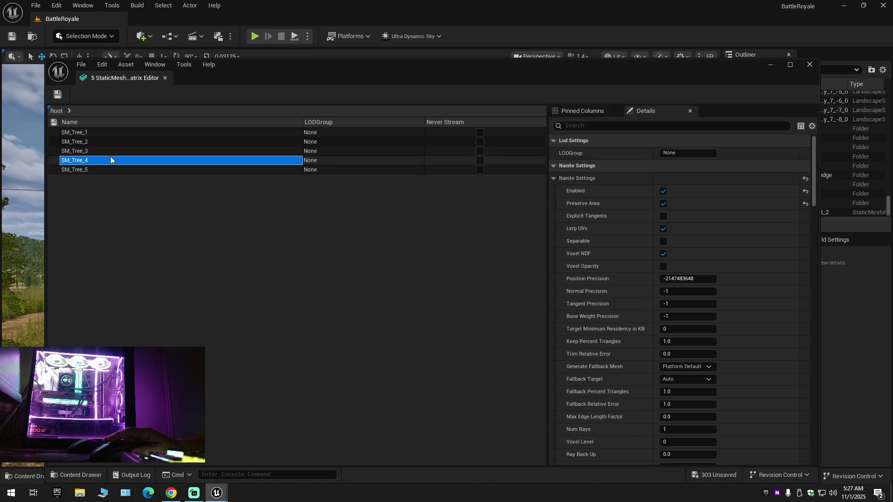
pyautogui.hotkey('ctrl', 'a')
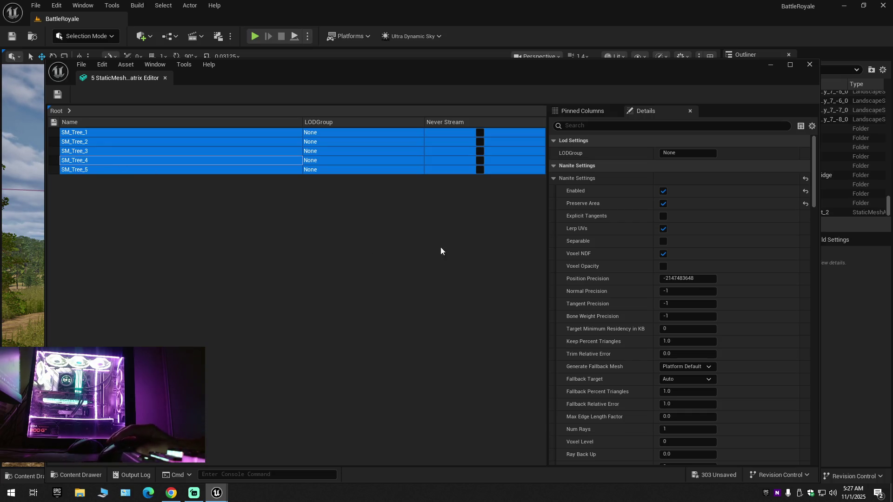
pyautogui.click(662, 204)
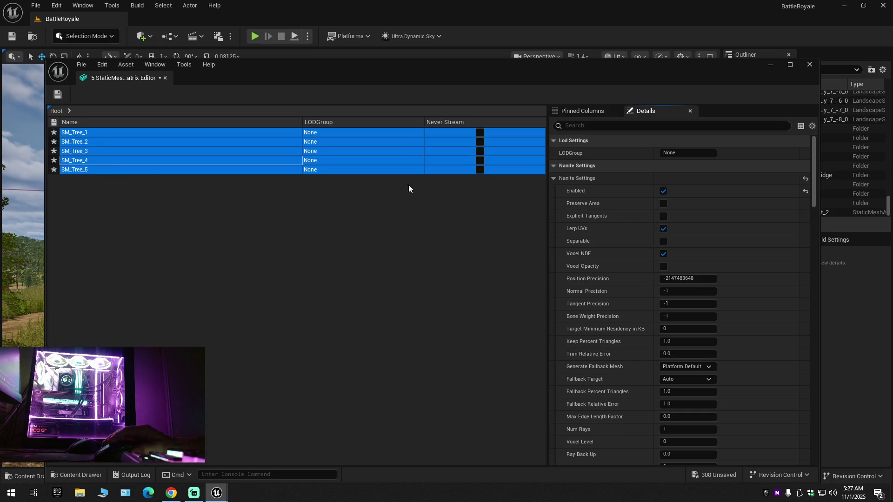
pyautogui.click(58, 94)
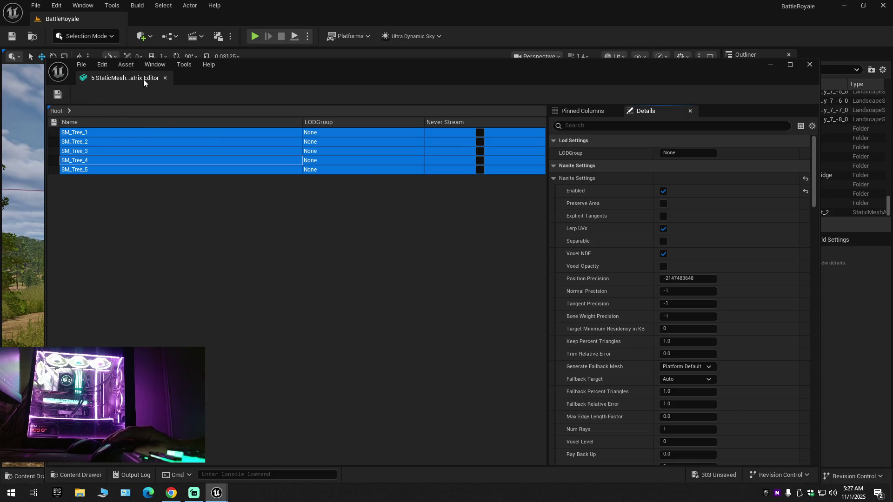
pyautogui.click(166, 79)
pyautogui.click(28, 477)
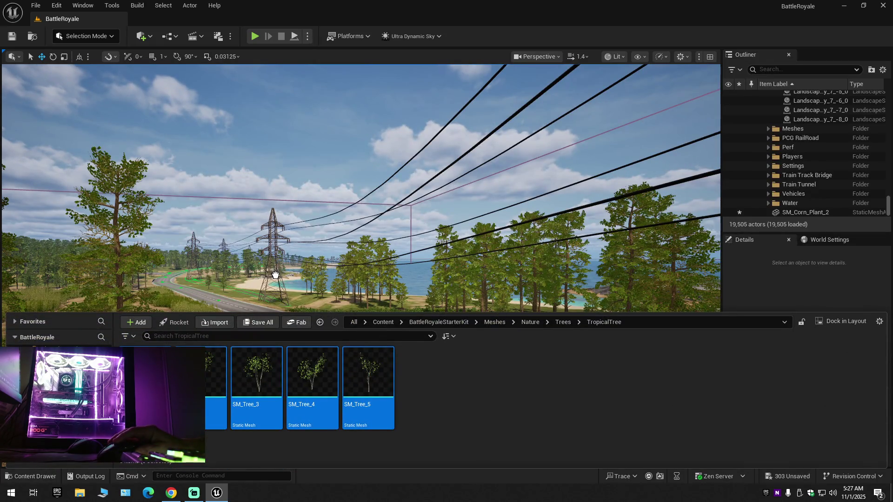
# Step: Drag SM_Tree_1–5 from the Content Drawer onto the road
pyautogui.moveTo(277, 294); pyautogui.dragTo(303, 404)
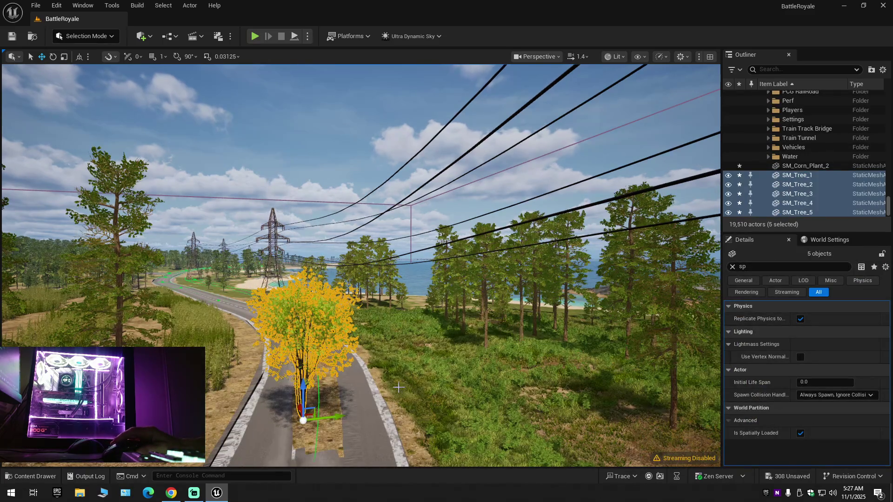
pyautogui.scroll(-10, 303, 405)
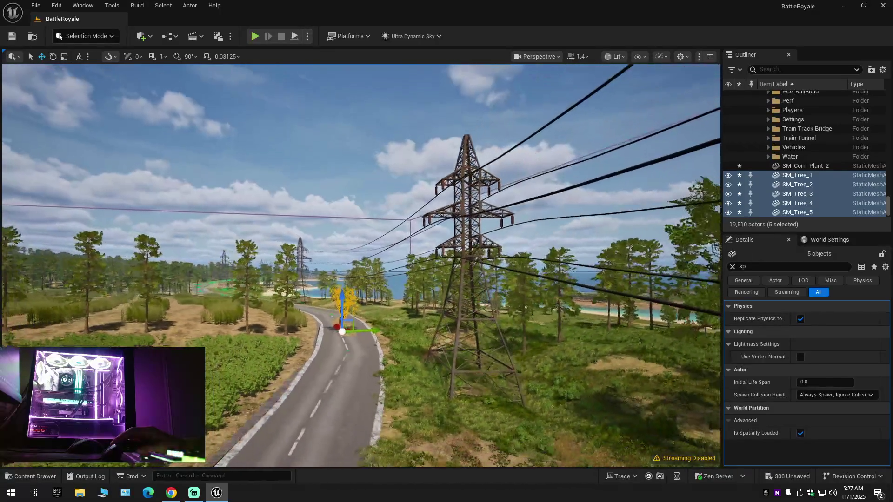
pyautogui.scroll(-2, 386, 225)
pyautogui.click(386, 225)
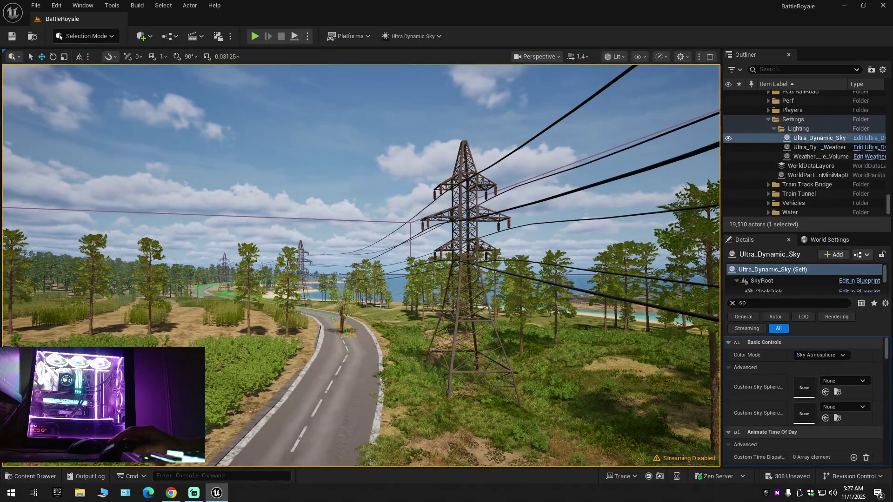
pyautogui.scroll(8, 385, 225)
pyautogui.scroll(8, 382, 315)
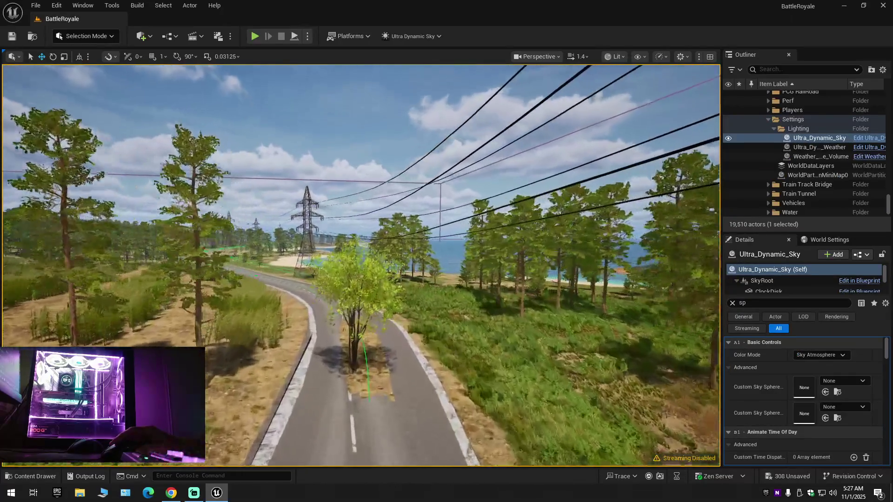
# Step: Cancel the accidental select-all of 19,550 actors and restore the five-tree selection
pyautogui.hotkey('ctrl', 'a')
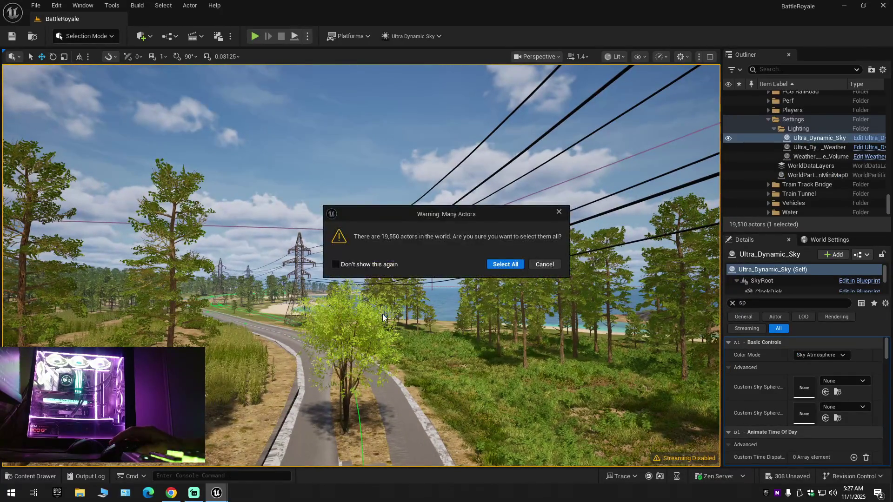
pyautogui.click(537, 263)
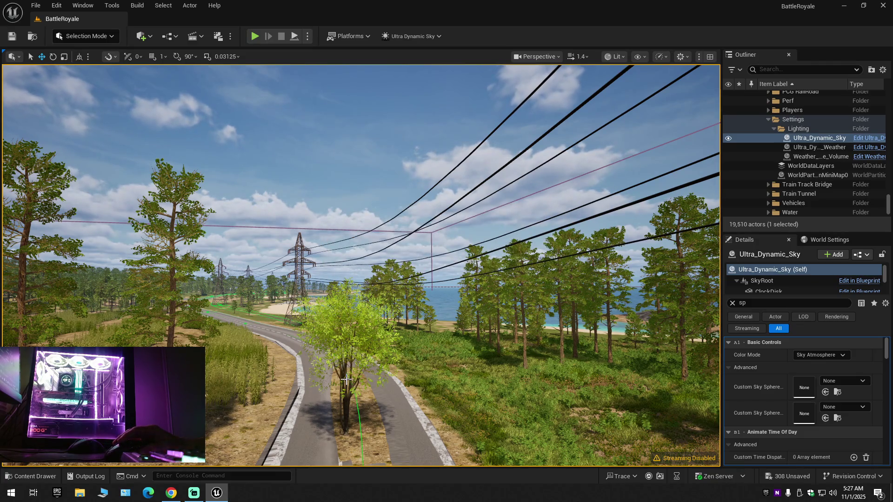
pyautogui.hotkey('ctrl', 'z')
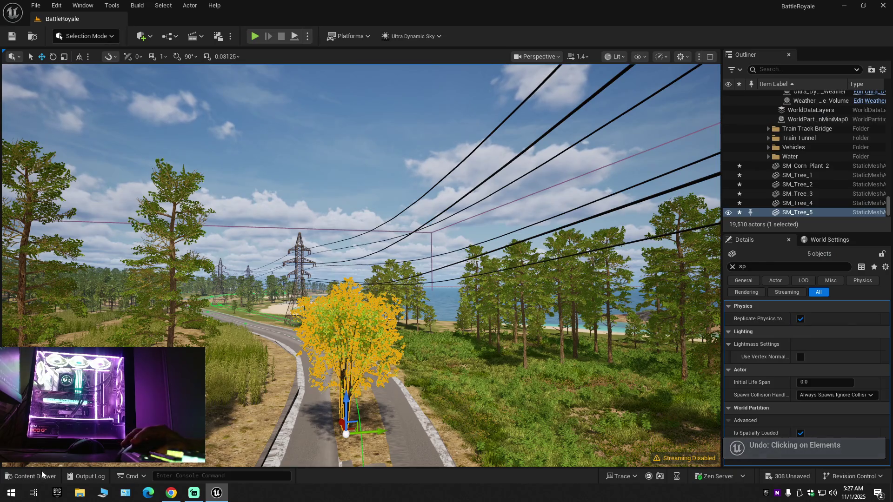
pyautogui.hotkey('ctrl', 'b')
# Step: Review all five SM_Tree meshes' Nanite settings in the Property Matrix and save the pending changes
pyautogui.rightClick(270, 375)
pyautogui.moveTo(325, 213)
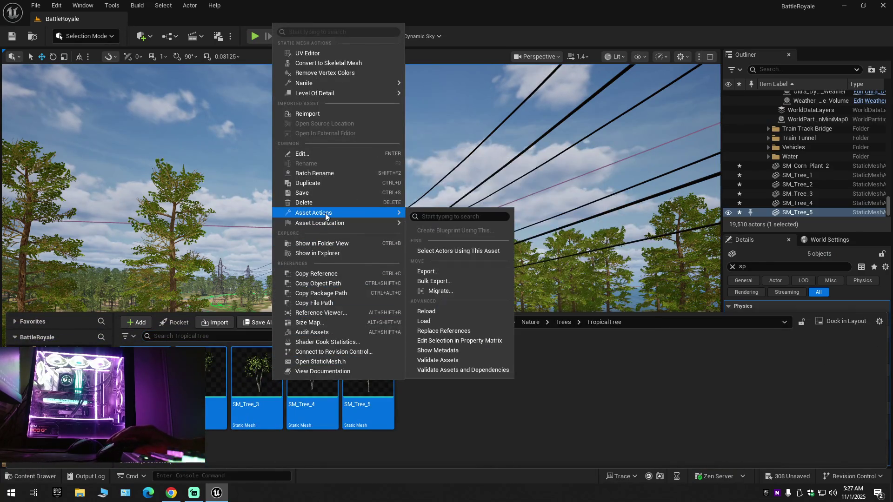
pyautogui.click(440, 341)
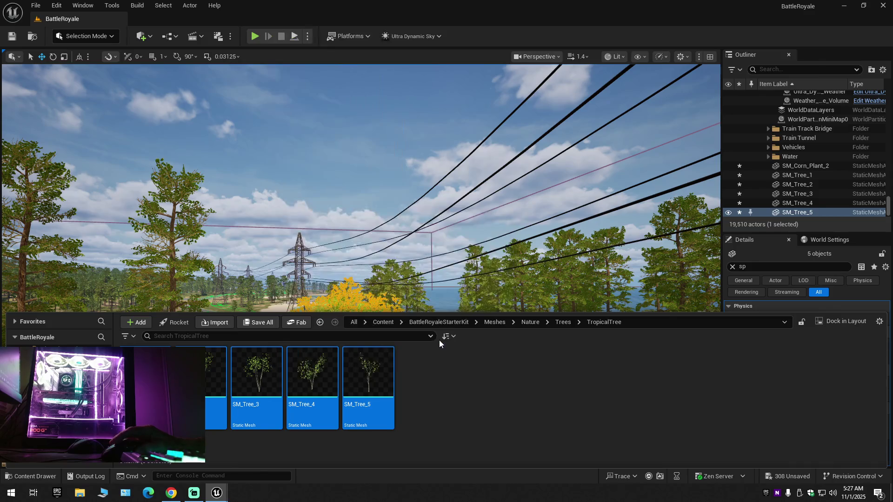
pyautogui.click(108, 150)
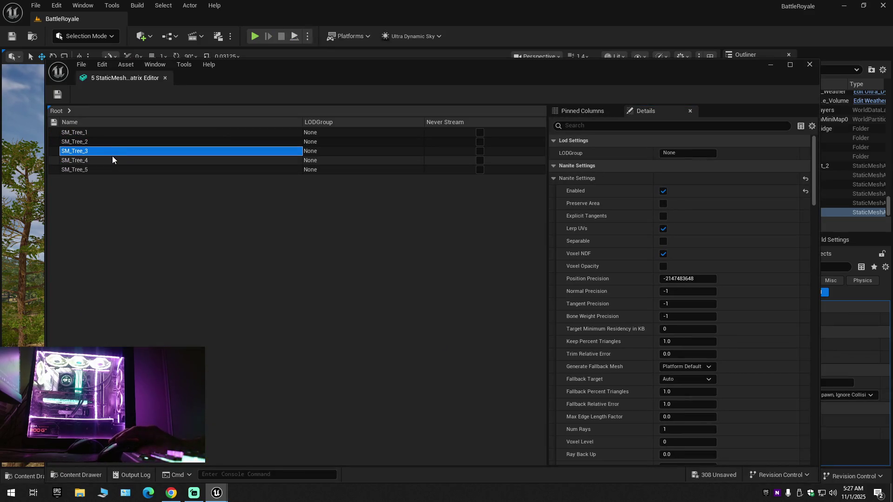
pyautogui.hotkey('ctrl', 'a')
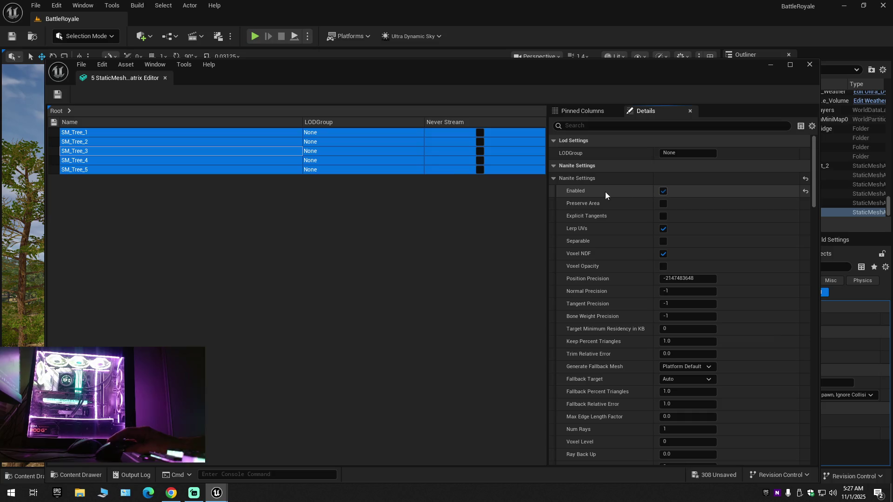
pyautogui.click(65, 93)
pyautogui.click(165, 78)
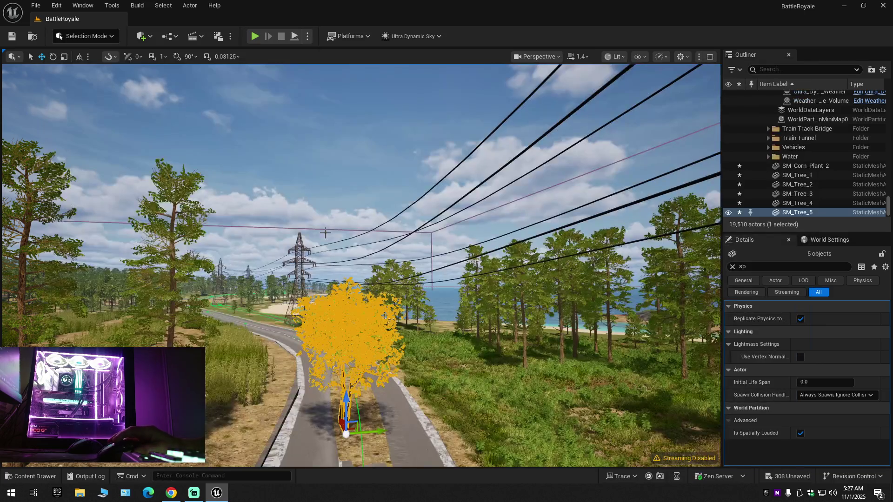
# Step: Deselect the trees, then fly slowly past the pylon to the roadside tree and back away
pyautogui.click(369, 215)
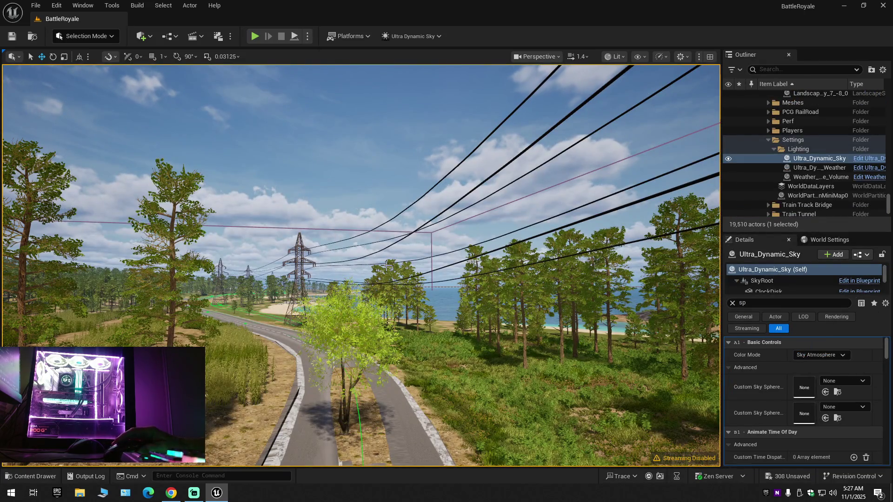
pyautogui.press('w')
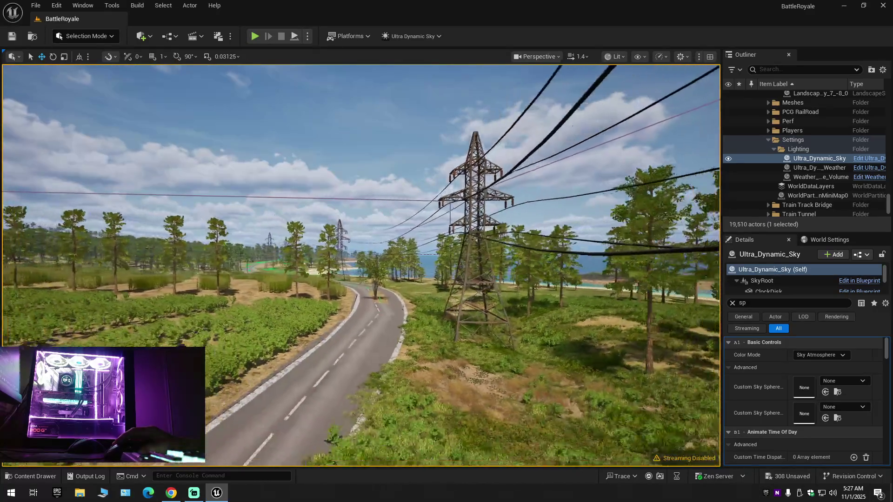
pyautogui.press('w')
pyautogui.scroll(-1, 361, 265)
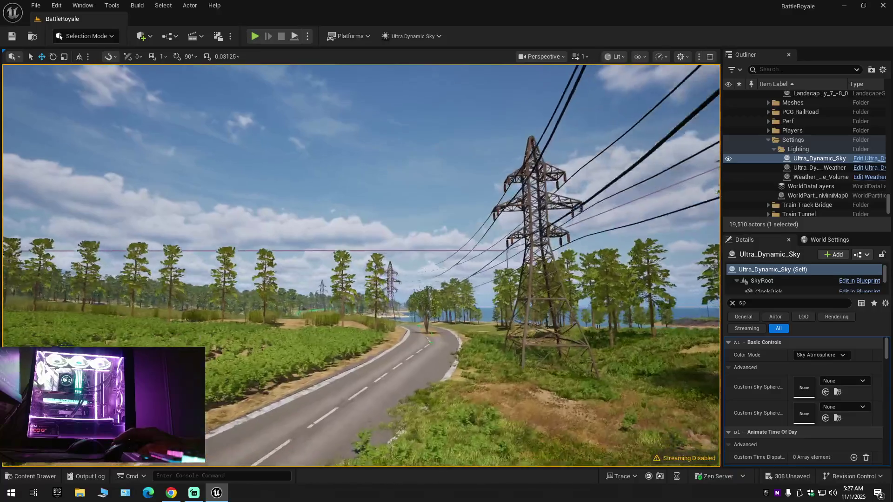
pyautogui.press('w')
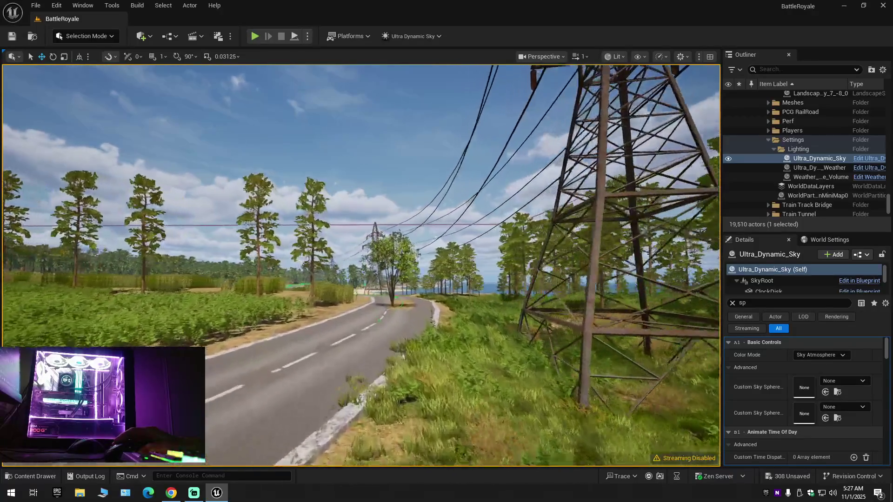
pyautogui.press('w')
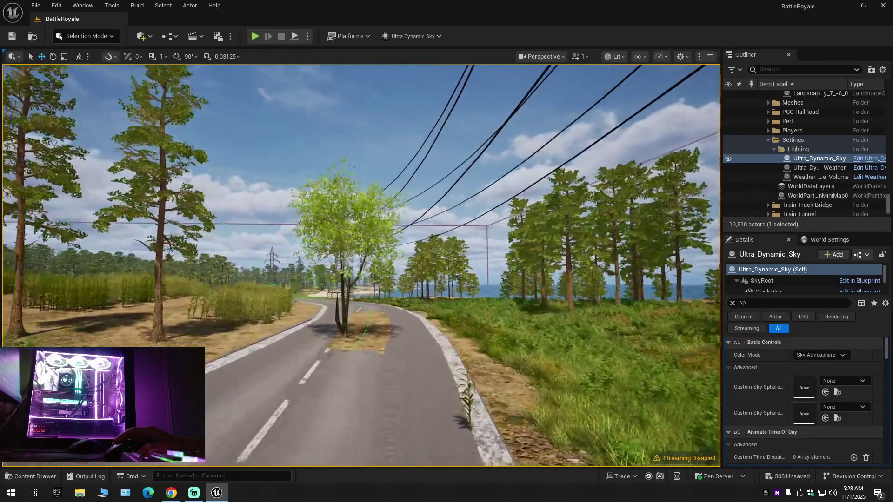
pyautogui.press('w')
pyautogui.press('s')
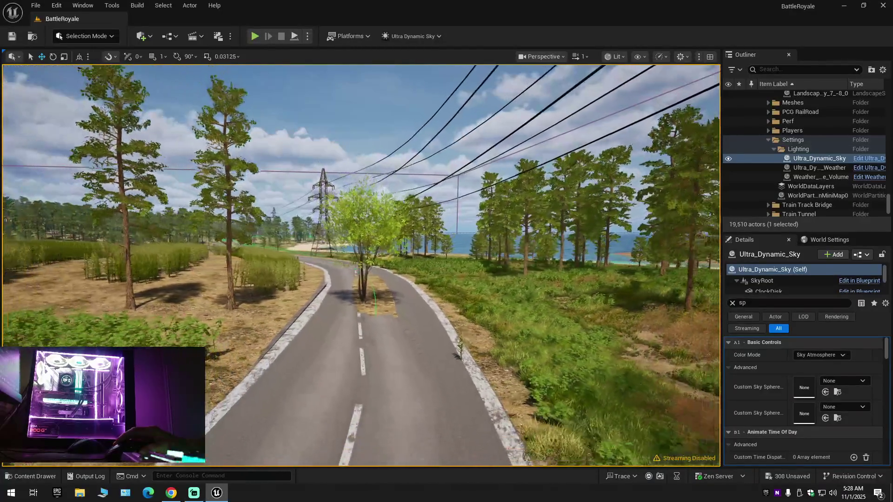
pyautogui.press('s')
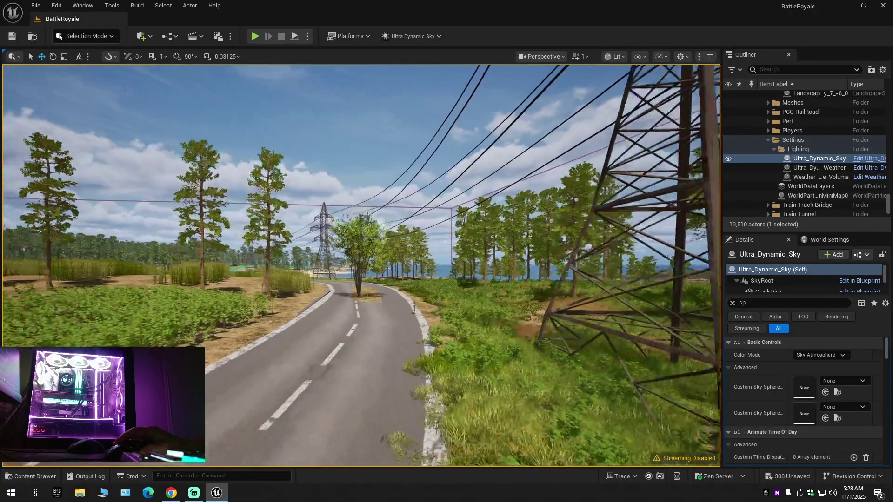
pyautogui.press('s')
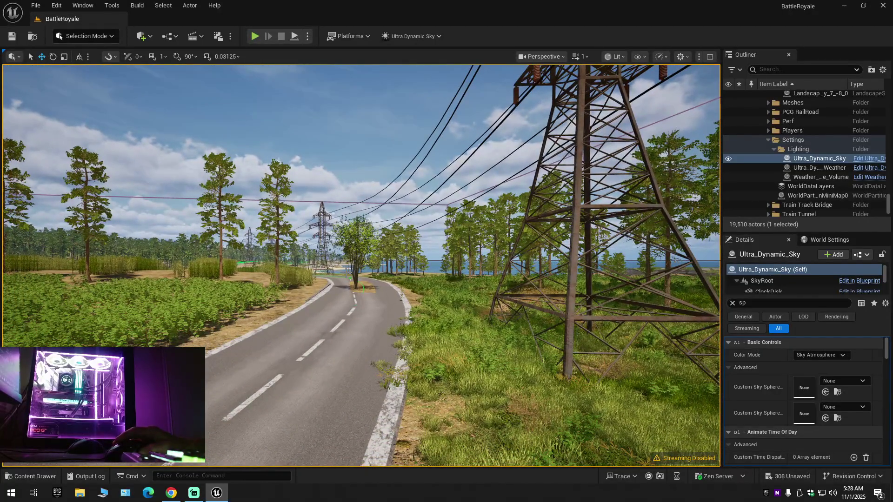
pyautogui.press('s')
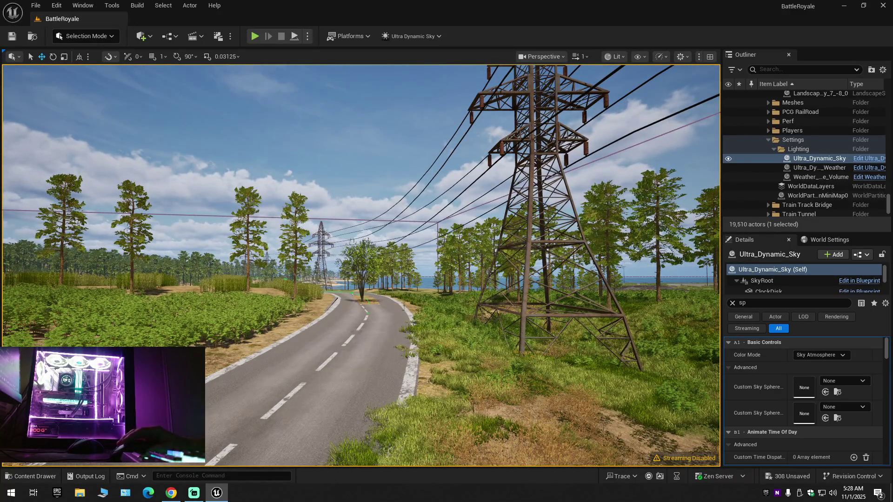
# Step: Browse to the tree meshes and cancel an accidental deletion of SM_Tree_1
pyautogui.click(19, 470)
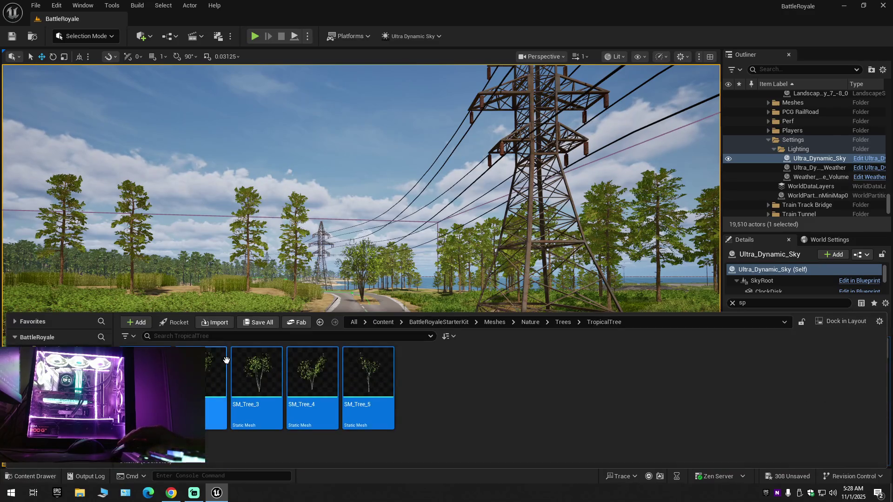
pyautogui.rightClick(227, 372)
pyautogui.moveTo(273, 203)
pyautogui.click(267, 187)
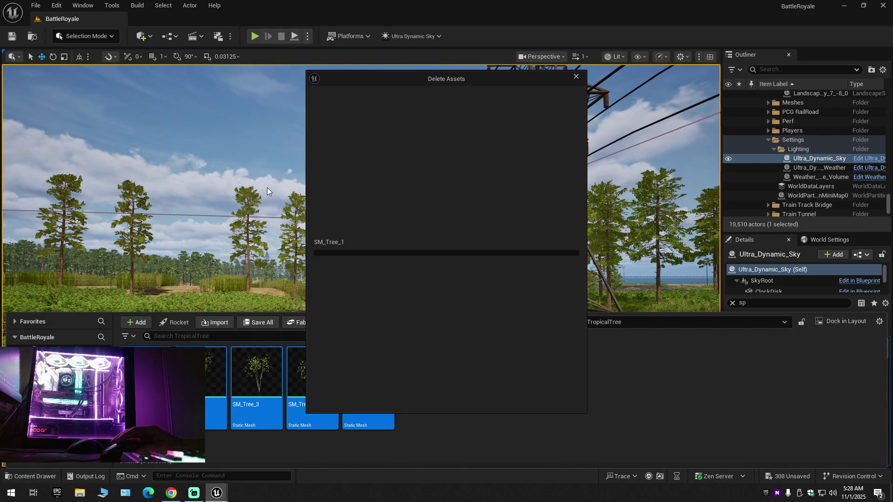
pyautogui.click(576, 77)
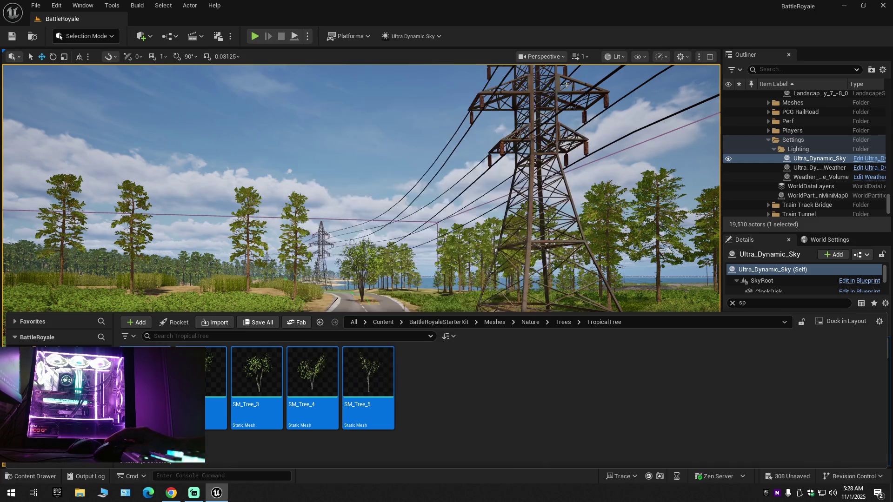
# Step: Enable Nanite and Preserve Area on all five SM_Tree meshes in the Property Matrix and save
pyautogui.rightClick(209, 394)
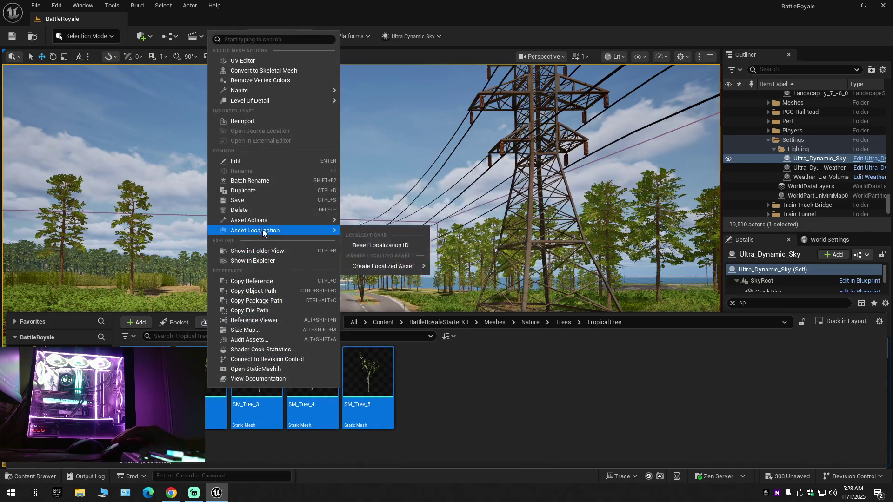
pyautogui.moveTo(255, 219)
pyautogui.click(392, 349)
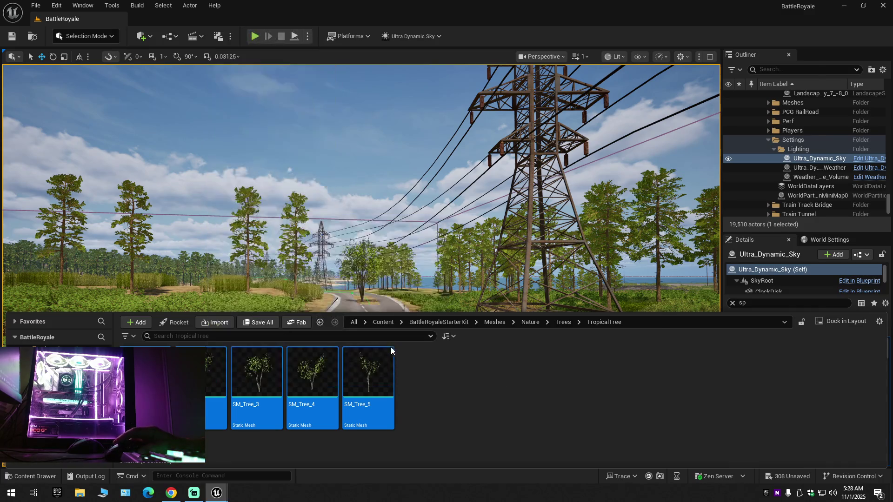
pyautogui.click(193, 167)
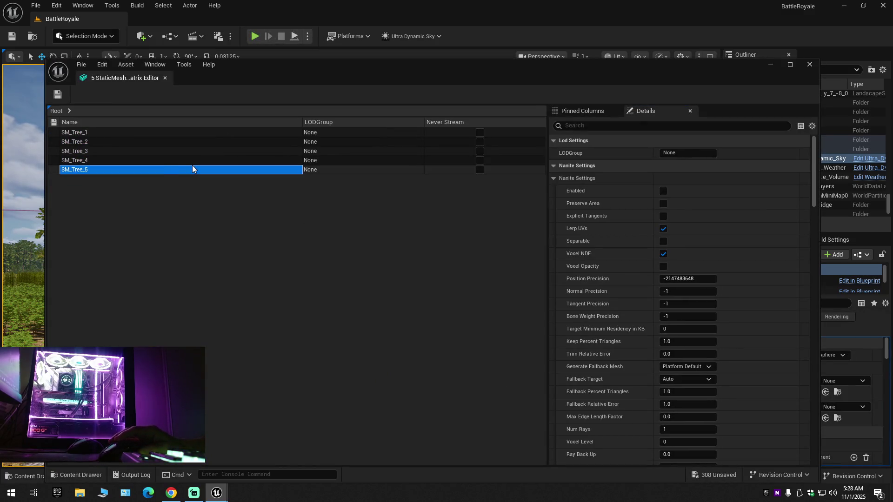
pyautogui.hotkey('ctrl', 'a')
pyautogui.click(663, 204)
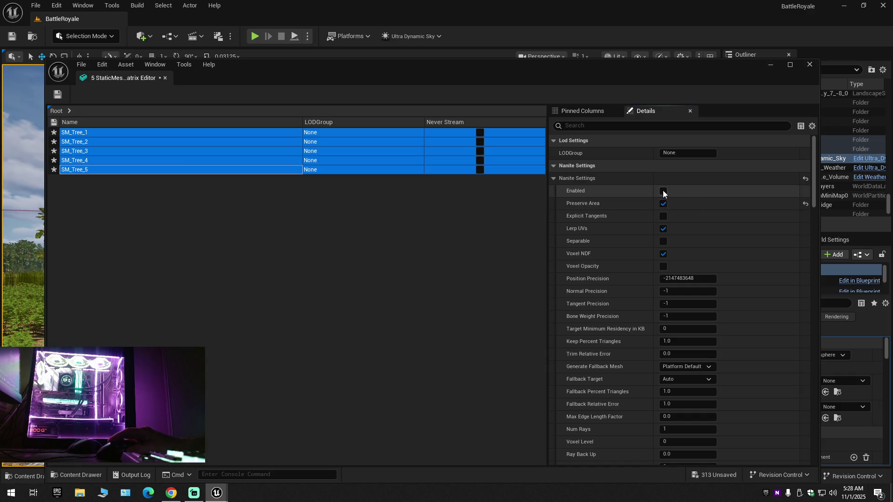
pyautogui.click(663, 191)
pyautogui.click(60, 94)
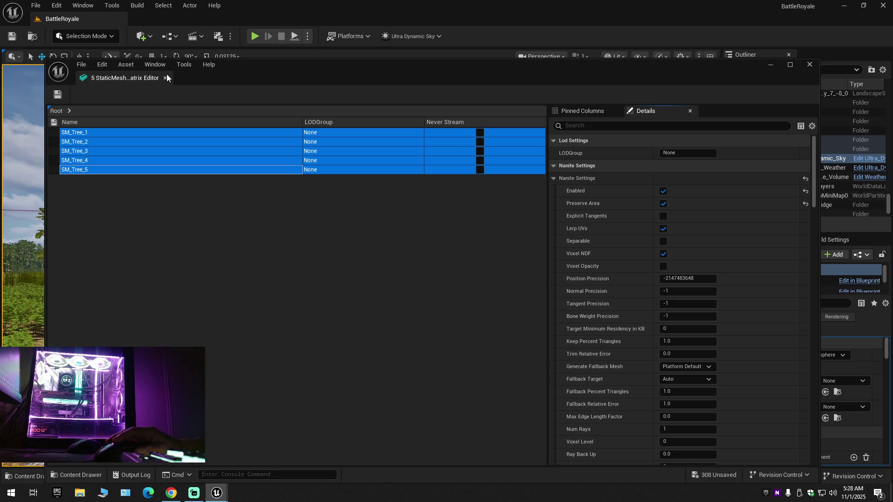
pyautogui.click(166, 77)
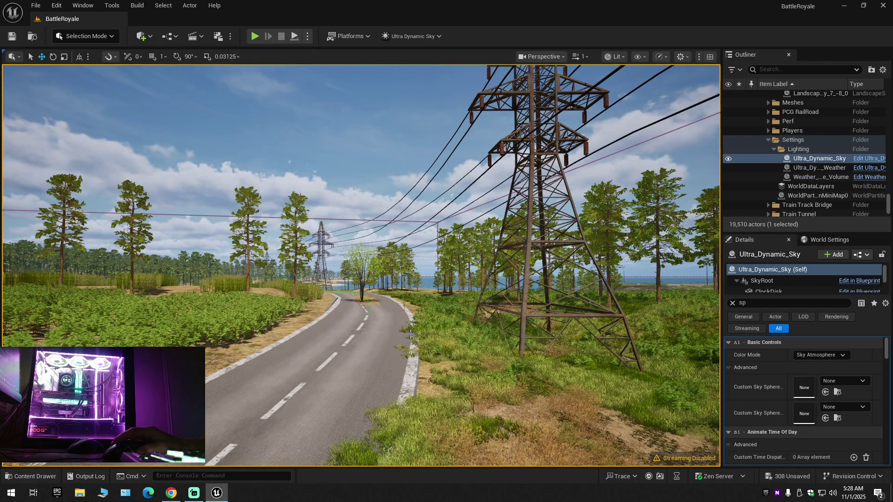
pyautogui.moveTo(378, 338)
pyautogui.mouseDown()
pyautogui.moveTo(384, 325)
pyautogui.moveTo(372, 297)
pyautogui.moveTo(353, 261)
pyautogui.moveTo(337, 251)
pyautogui.moveTo(388, 251)
pyautogui.mouseUp()
pyautogui.scroll(1, 342, 251)
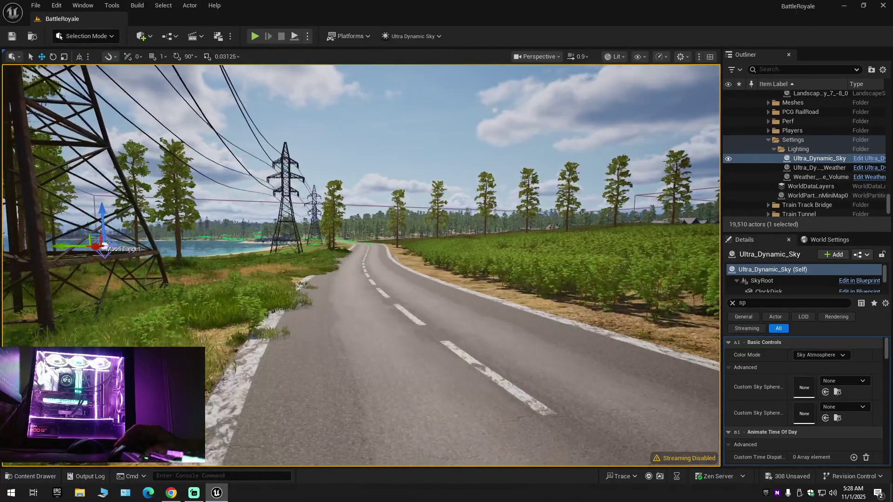
pyautogui.press('w')
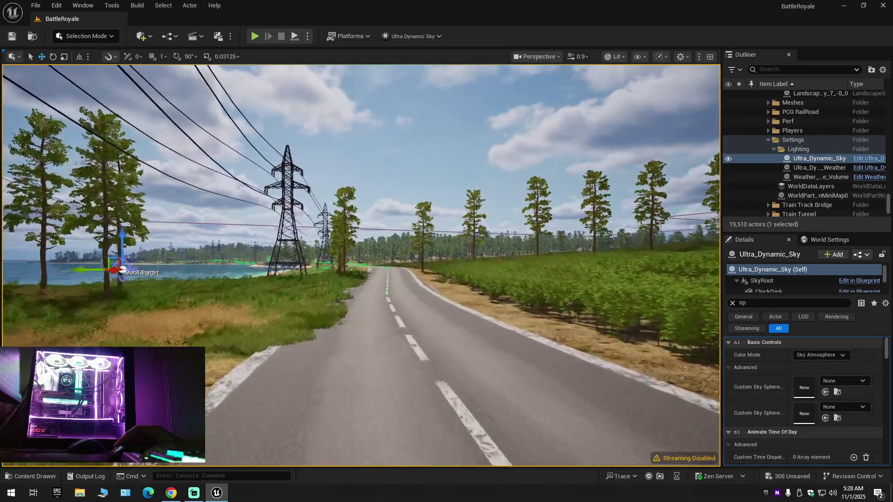
pyautogui.press('w')
pyautogui.press('w')
pyautogui.scroll(-1, 361, 265)
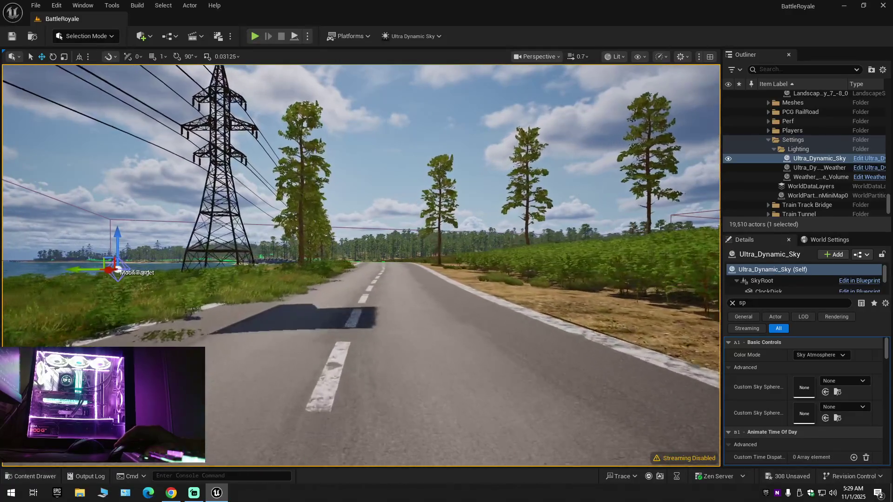
pyautogui.press('w')
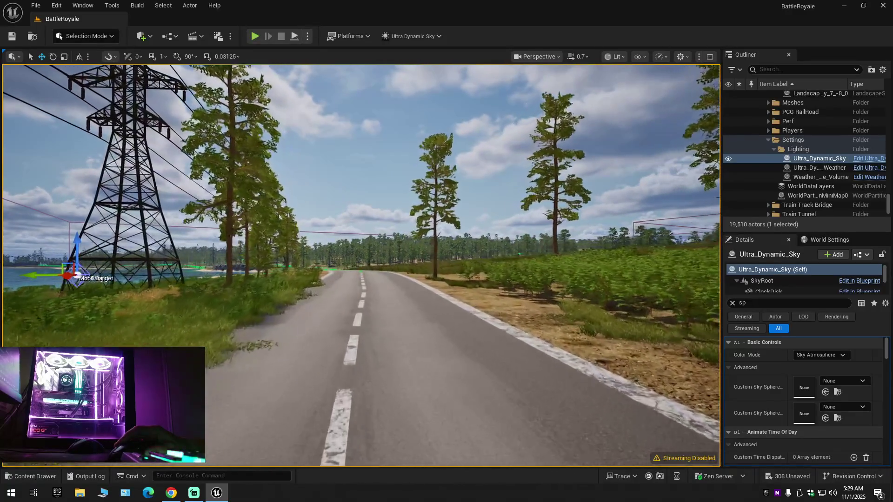
pyautogui.moveTo(360, 265); pyautogui.dragTo(465, 265)
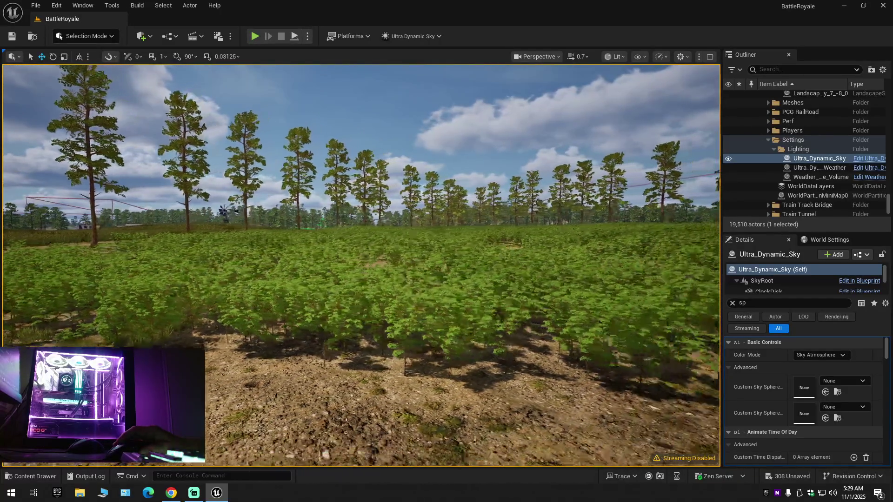
pyautogui.moveTo(361, 265)
pyautogui.mouseDown()
pyautogui.moveTo(335, 272)
pyautogui.moveTo(372, 267)
pyautogui.moveTo(372, 258)
pyautogui.mouseUp()
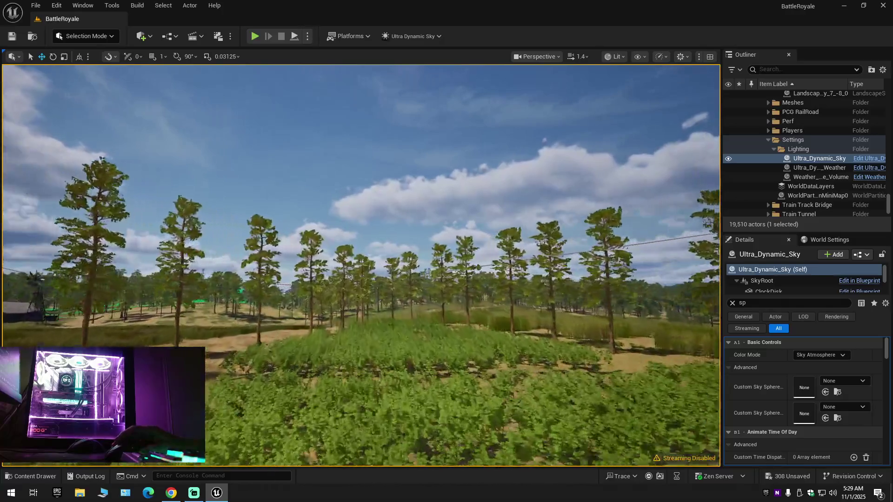
pyautogui.moveTo(372, 258); pyautogui.dragTo(372, 242)
pyautogui.scroll(-1, 372, 242)
pyautogui.scroll(-1, 372, 242)
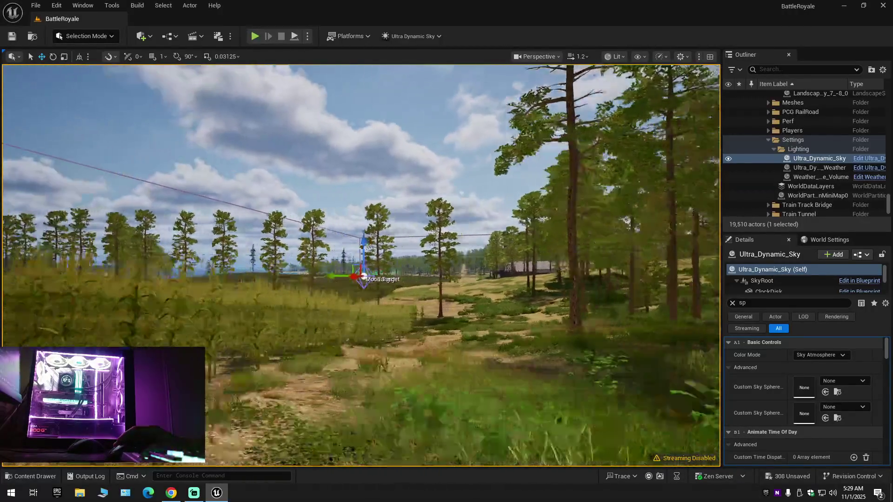
pyautogui.press('w')
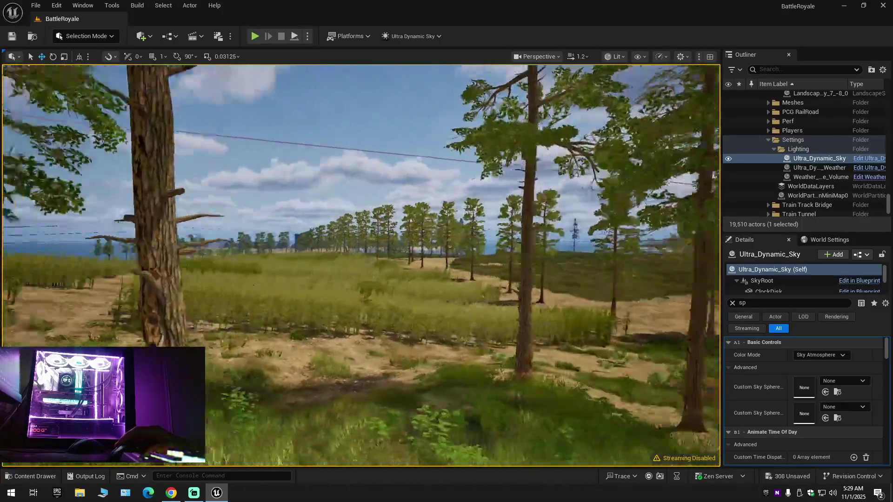
pyautogui.scroll(2, 361, 265)
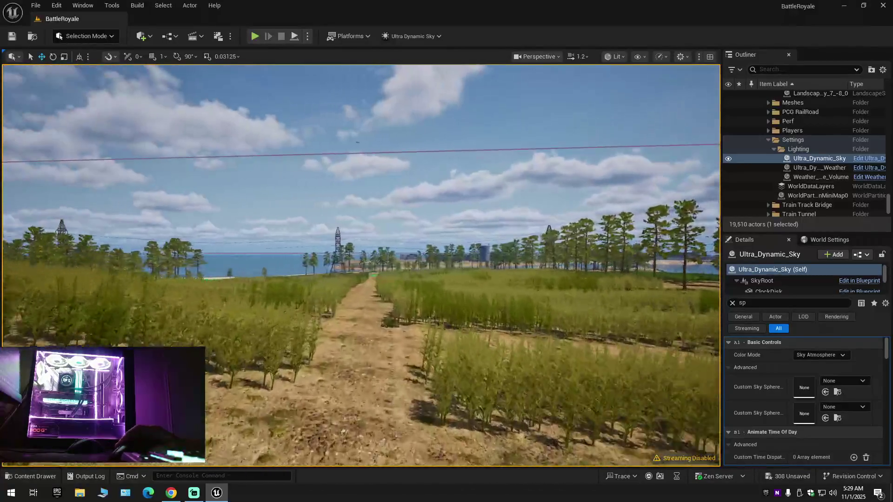
pyautogui.press('w')
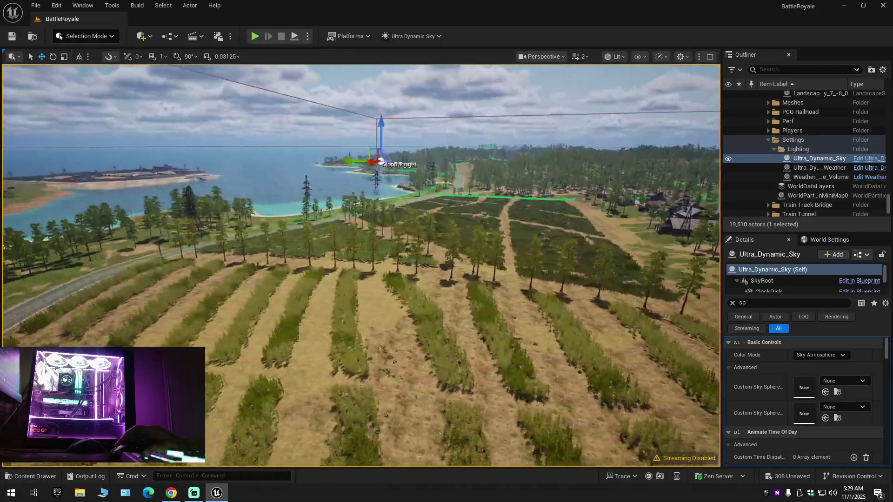
pyautogui.press('w')
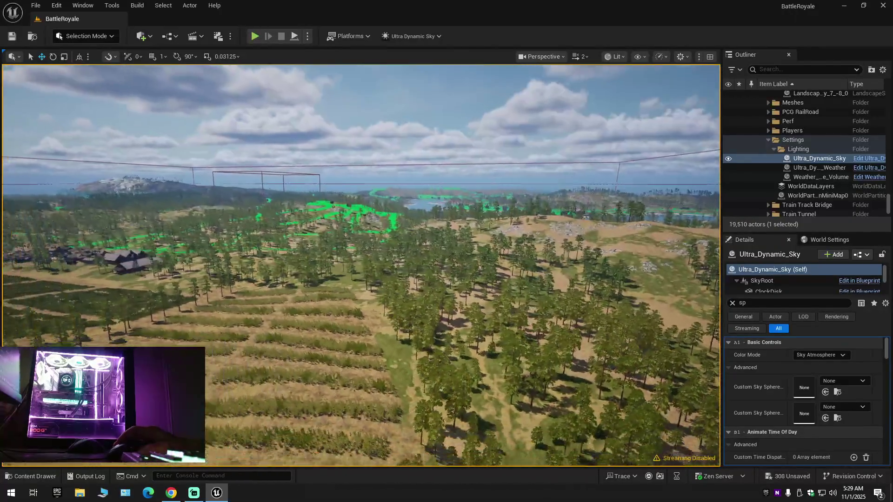
pyautogui.press('w')
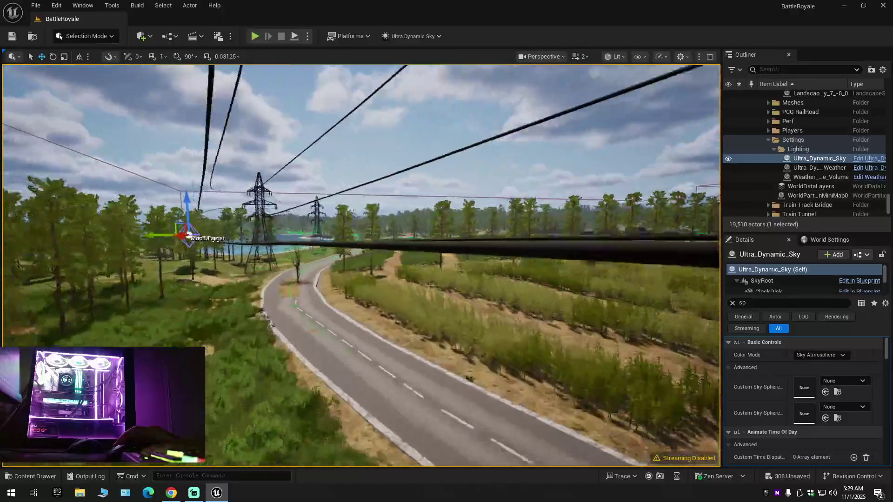
pyautogui.press('w')
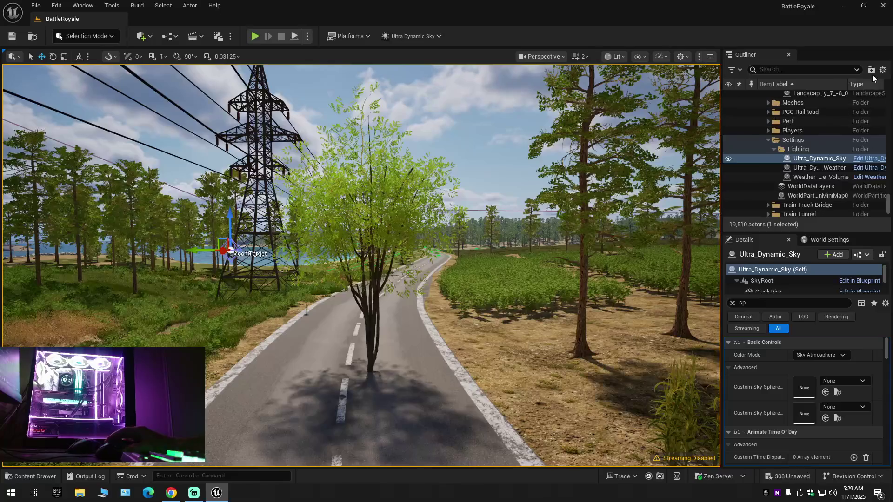
# Step: In the Outliner, select SM_Corn_Plant_2 through SM_Tree_5 and delete the six actors
pyautogui.click(883, 69)
pyautogui.click(799, 116)
pyautogui.click(763, 95)
pyautogui.scroll(-3, 785, 188)
pyautogui.scroll(-2, 785, 188)
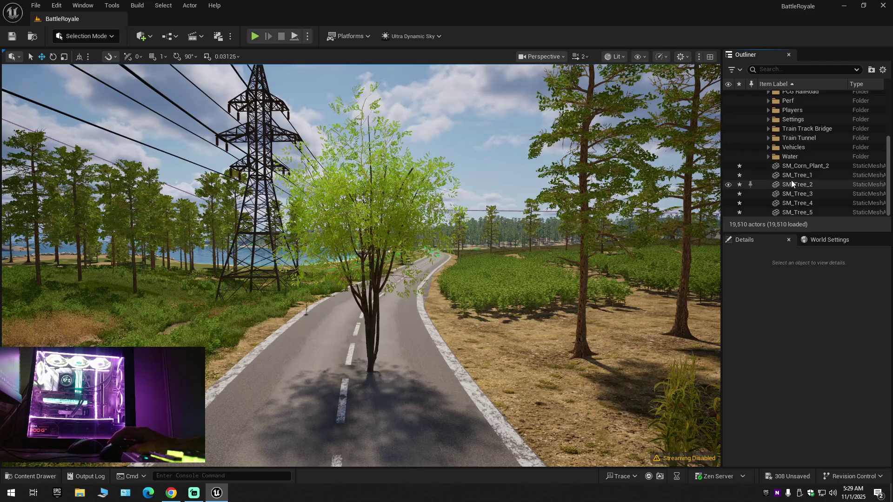
pyautogui.click(793, 168)
pyautogui.keyDown('shift'); pyautogui.click(786, 212); pyautogui.keyUp('shift')
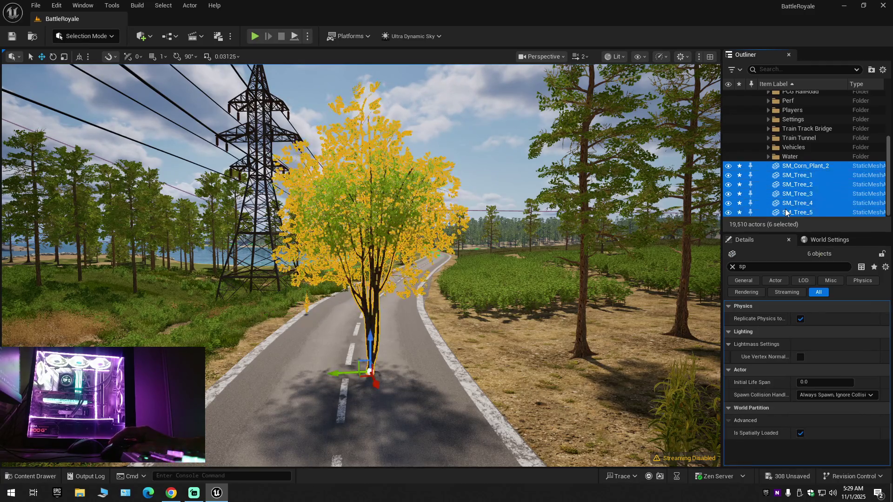
pyautogui.press('Delete')
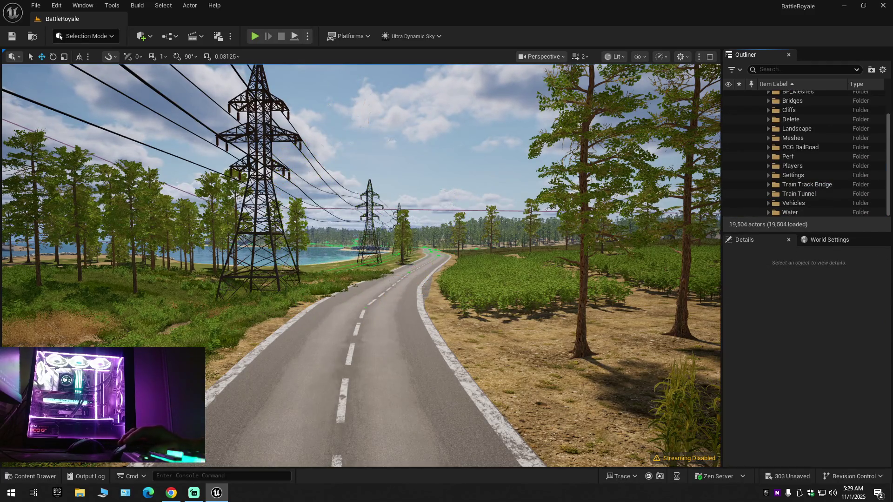
# Step: Browse from the Trees folder up to Nature, into TreeStumps, and back
pyautogui.click(33, 477)
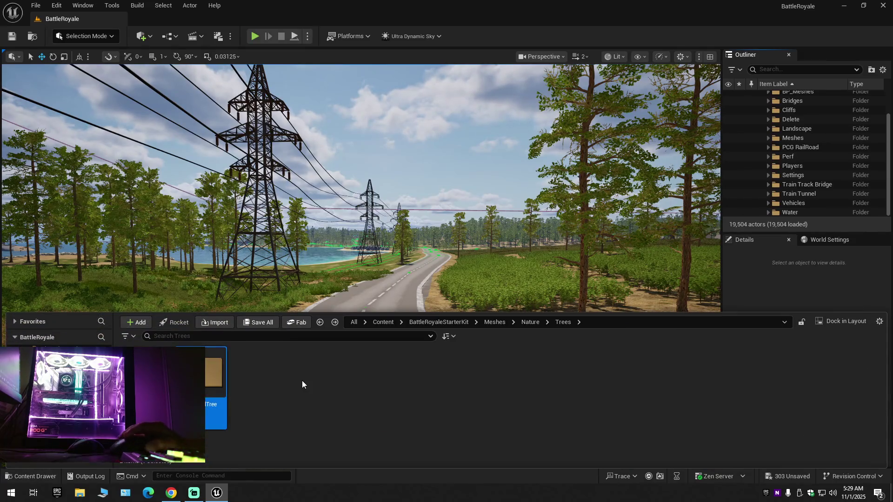
pyautogui.press('BackSpace')
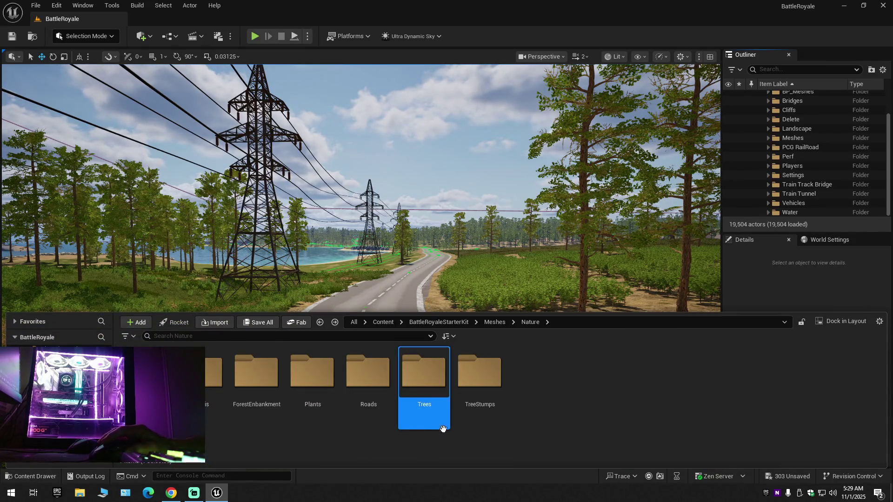
pyautogui.doubleClick(477, 394)
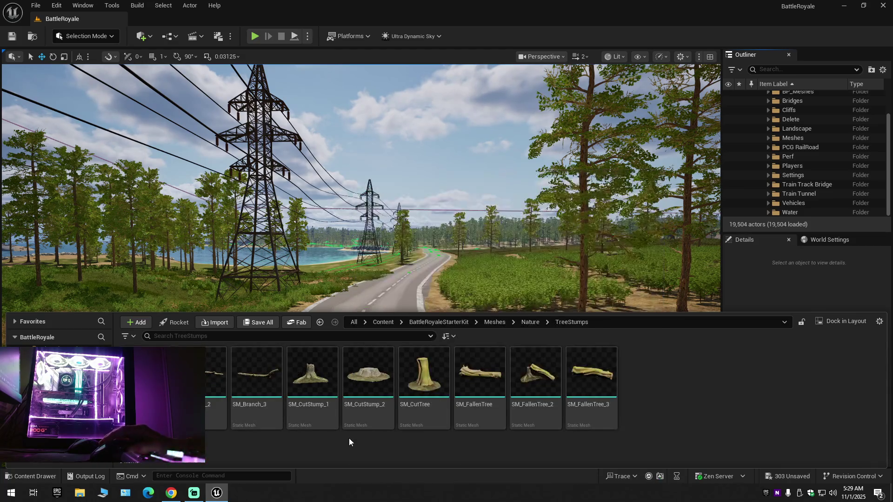
pyautogui.press('BackSpace')
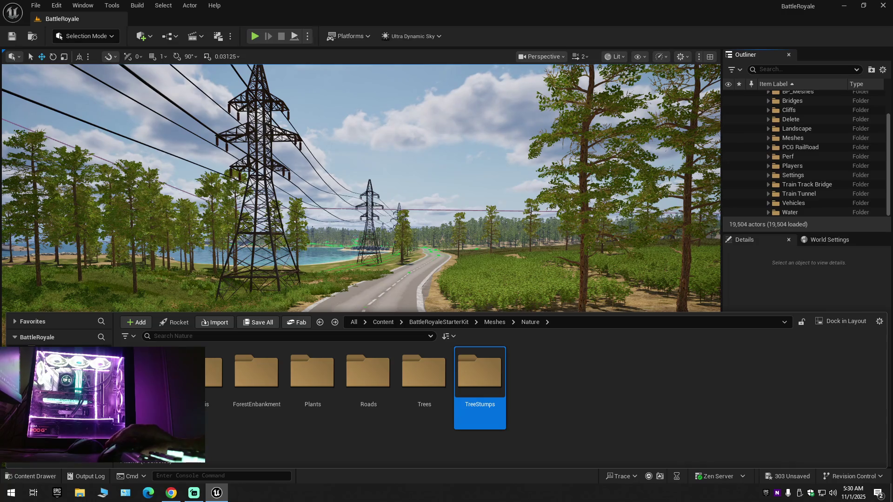
# Step: Navigate to MilitaryAirport > Meshes > Roads_Runway and open SM_Road_1 in the Static Mesh Editor
pyautogui.keyDown('ctrl'); pyautogui.click(51, 396); pyautogui.keyUp('ctrl')
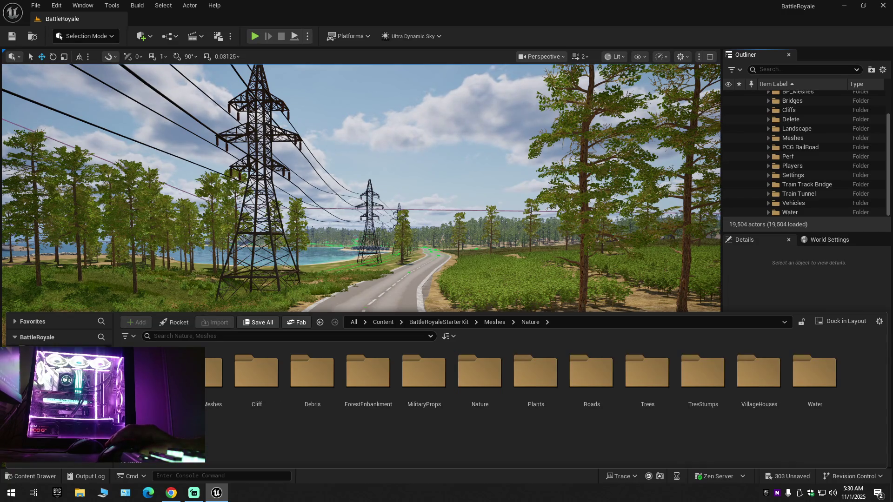
pyautogui.click(55, 367)
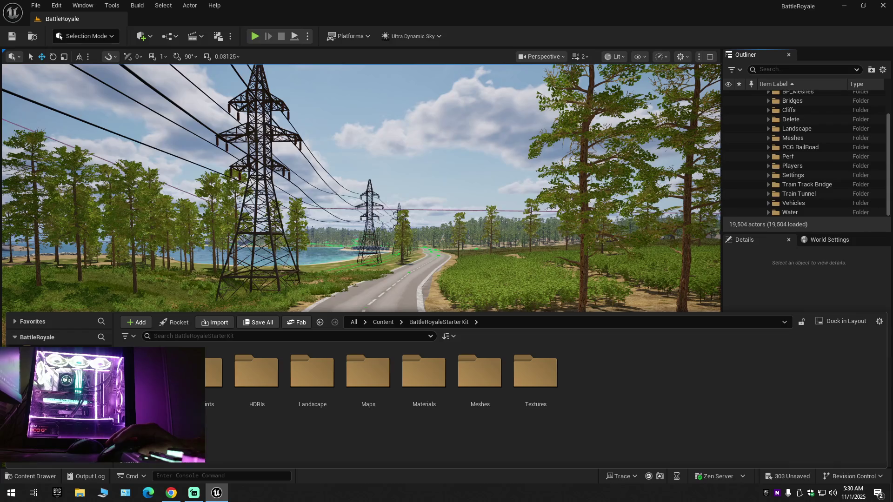
pyautogui.hotkey('alt', 'Left')
pyautogui.doubleClick(311, 416)
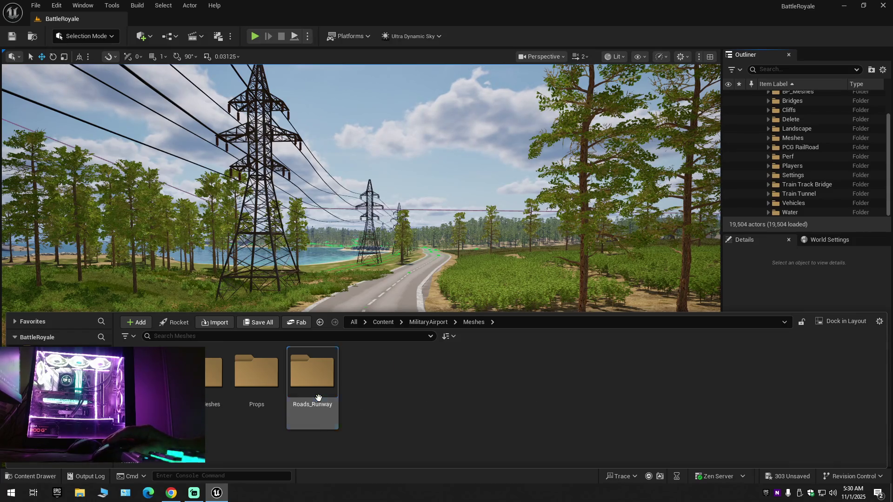
pyautogui.doubleClick(305, 415)
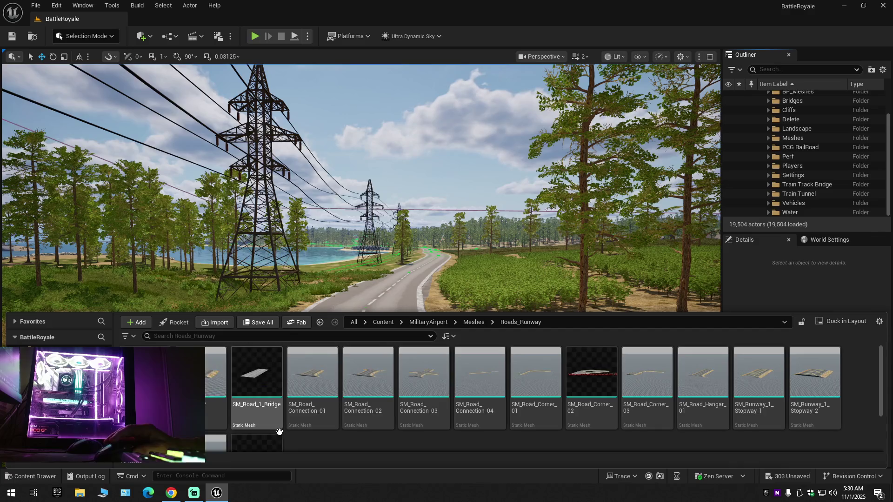
pyautogui.click(237, 404)
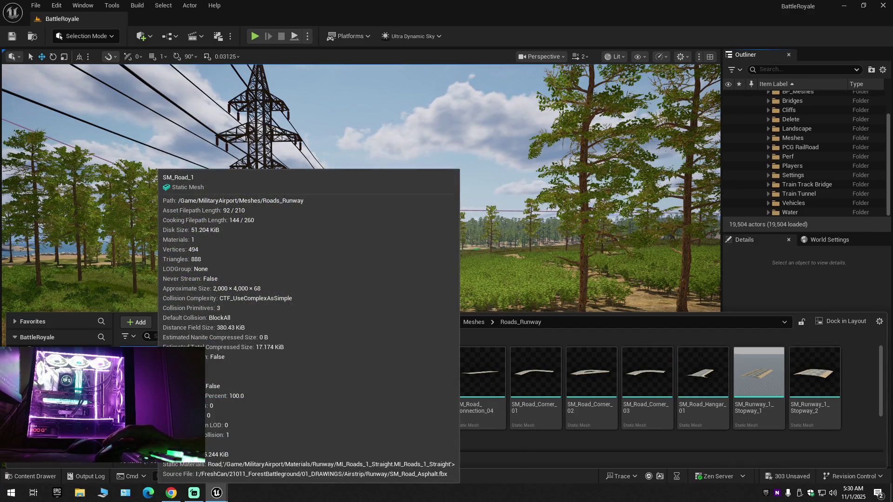
pyautogui.doubleClick(263, 348)
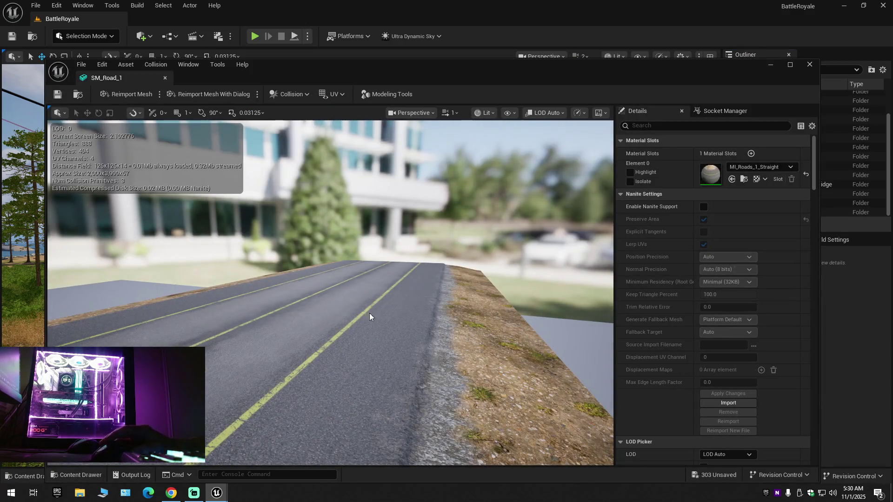
# Step: Dock the SM_Road_1 editor beside the level and fly along the road to the dirt patch
pyautogui.moveTo(369, 313); pyautogui.dragTo(429, 335)
pyautogui.scroll(-1, 555, 273)
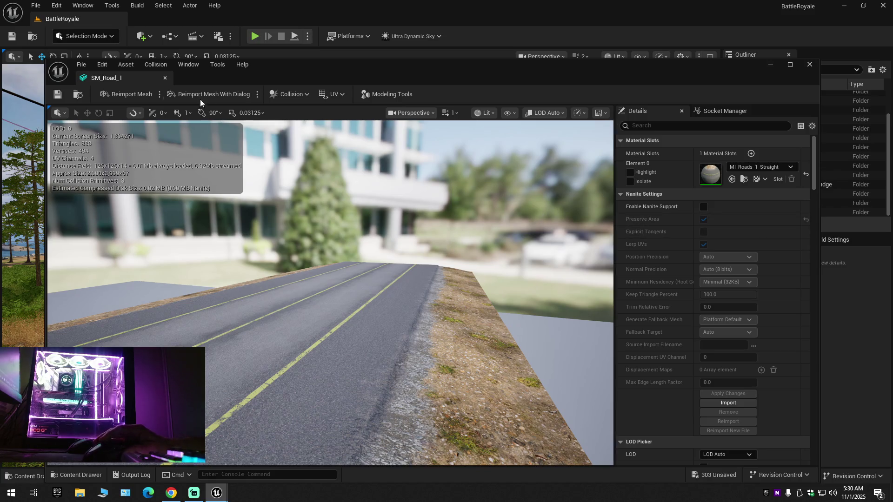
pyautogui.moveTo(126, 77)
pyautogui.mouseDown()
pyautogui.moveTo(195, 52)
pyautogui.moveTo(151, 19)
pyautogui.mouseUp()
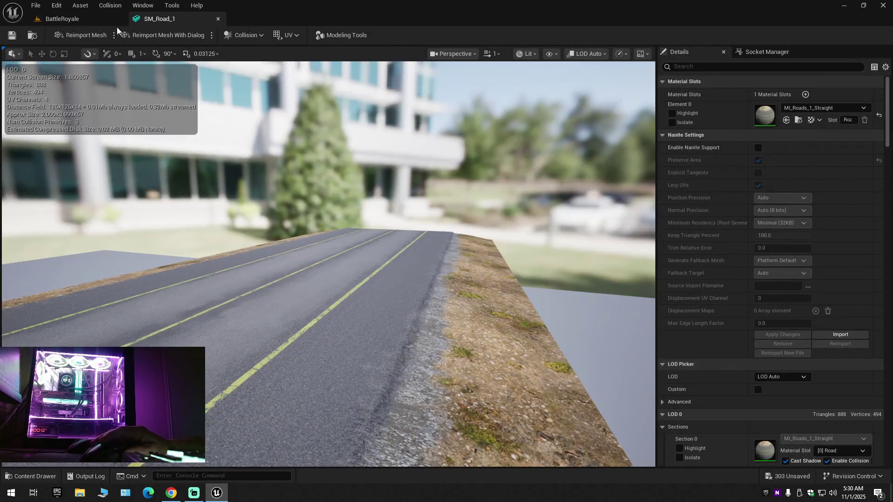
pyautogui.click(83, 21)
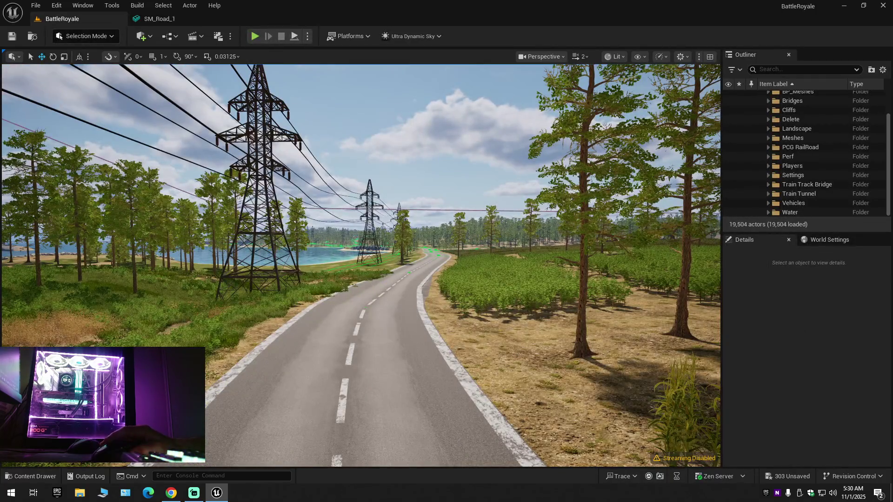
pyautogui.press('w')
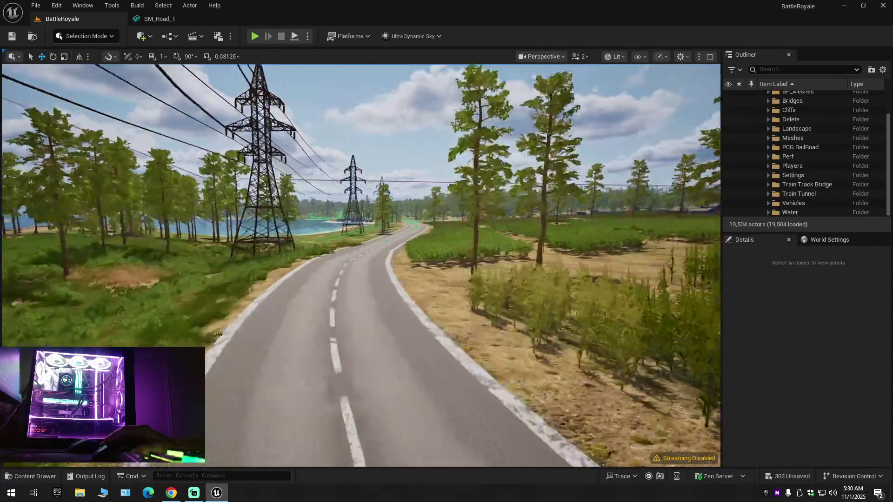
pyautogui.press('w')
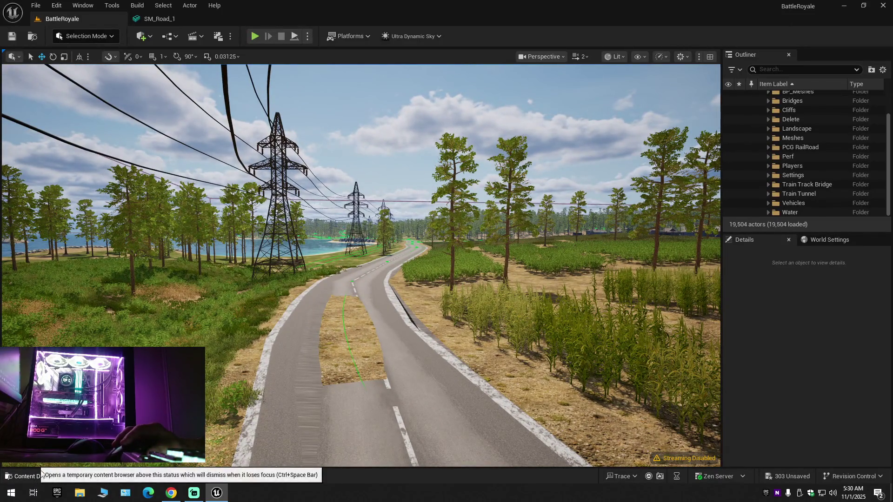
# Step: Enable Nanite on SM_Road_1 with Preserve Area off and compare the road in the level
pyautogui.click(159, 19)
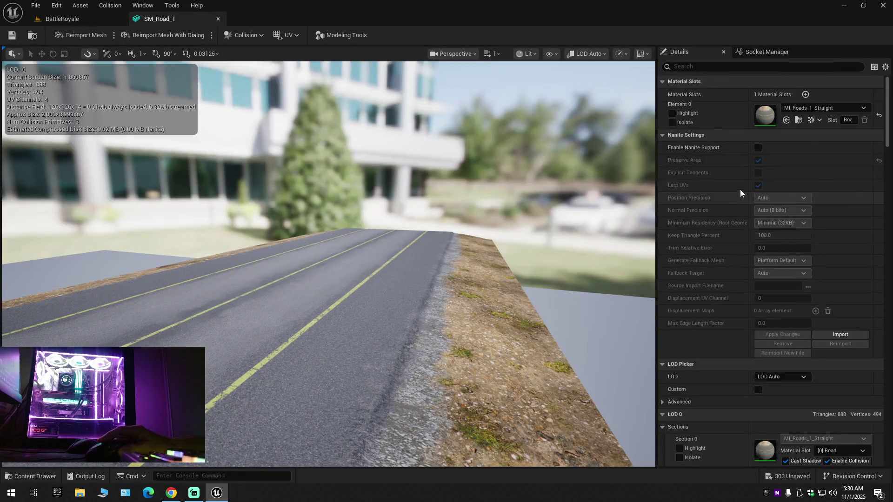
pyautogui.click(758, 148)
pyautogui.click(758, 160)
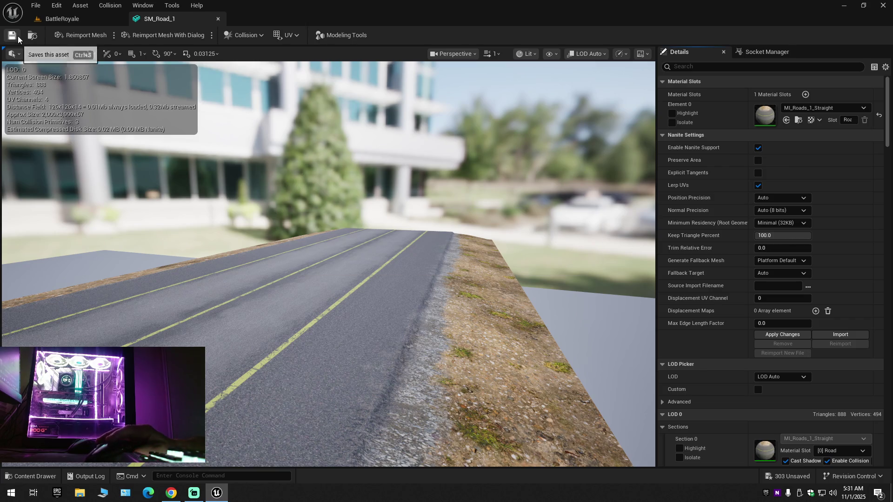
pyautogui.click(97, 21)
pyautogui.press('w')
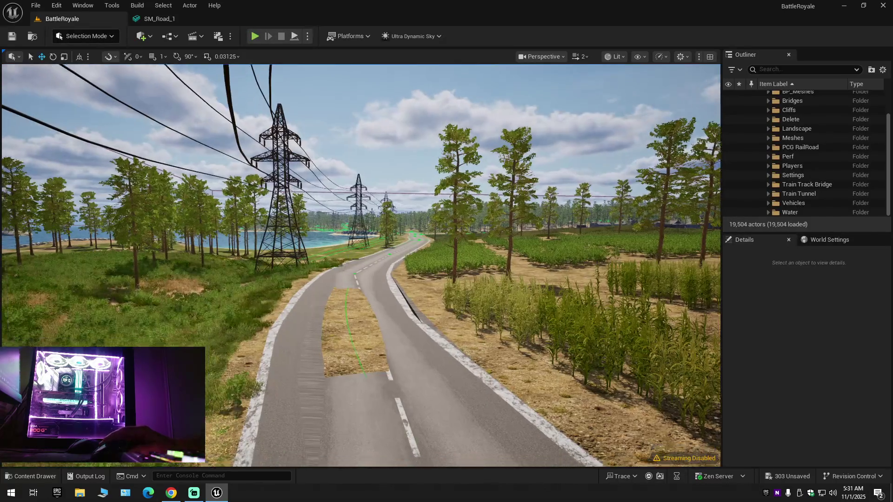
pyautogui.press('s')
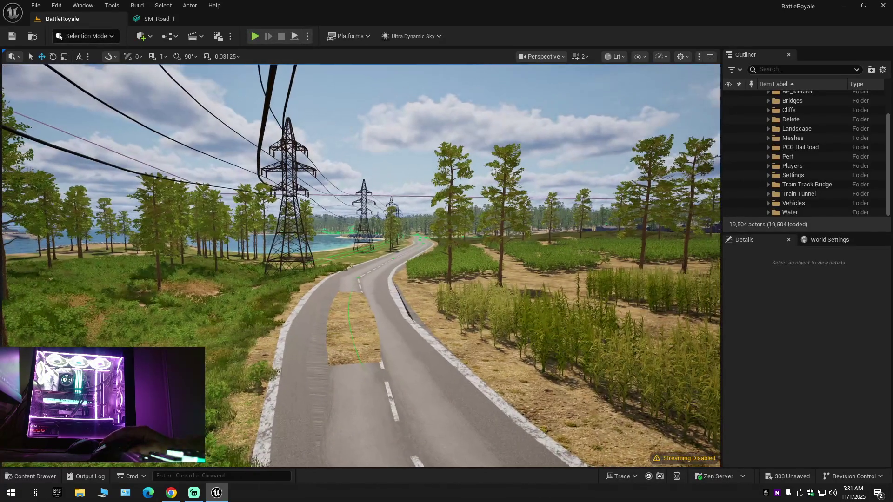
pyautogui.press('a')
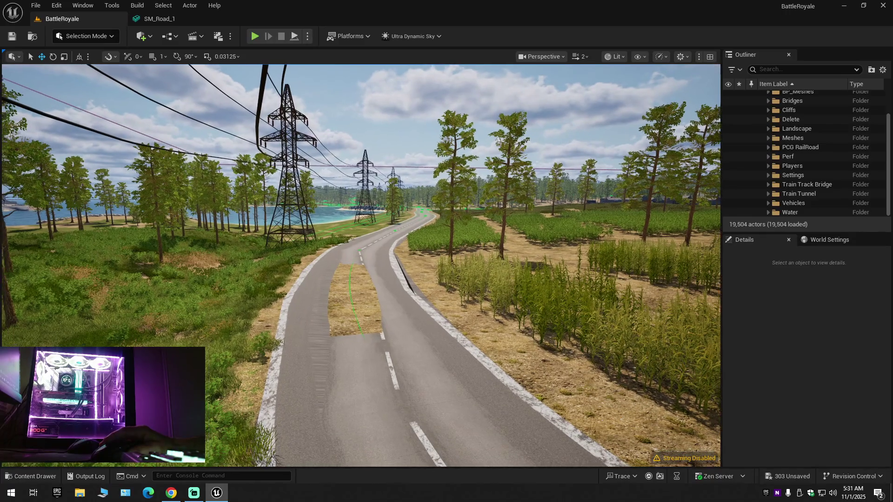
pyautogui.click(32, 476)
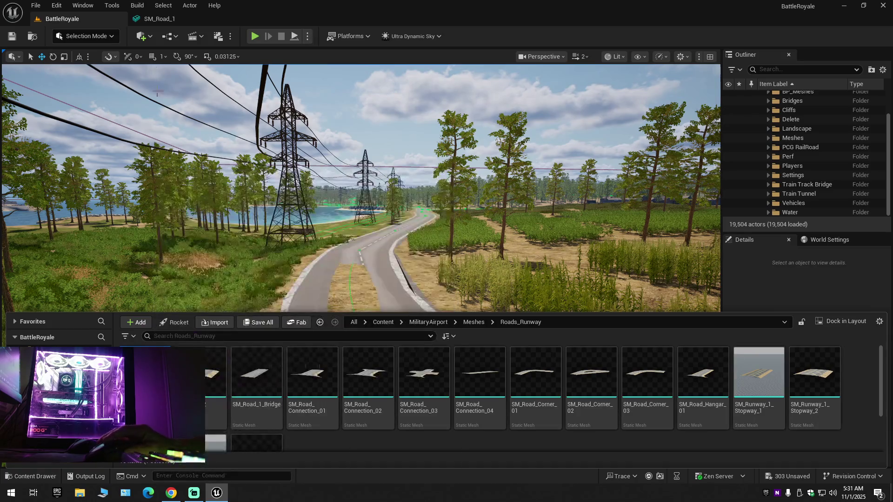
# Step: Turn Preserve Area back on for SM_Road_1 and view the road from above
pyautogui.click(161, 18)
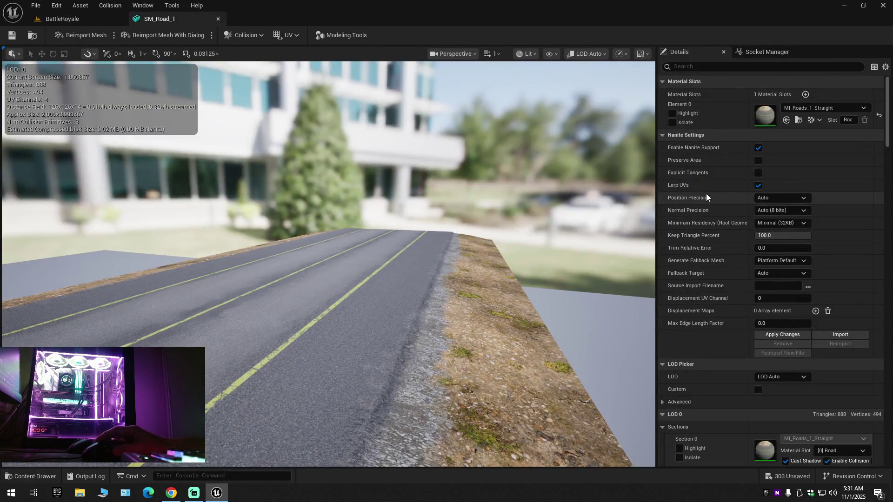
pyautogui.click(757, 159)
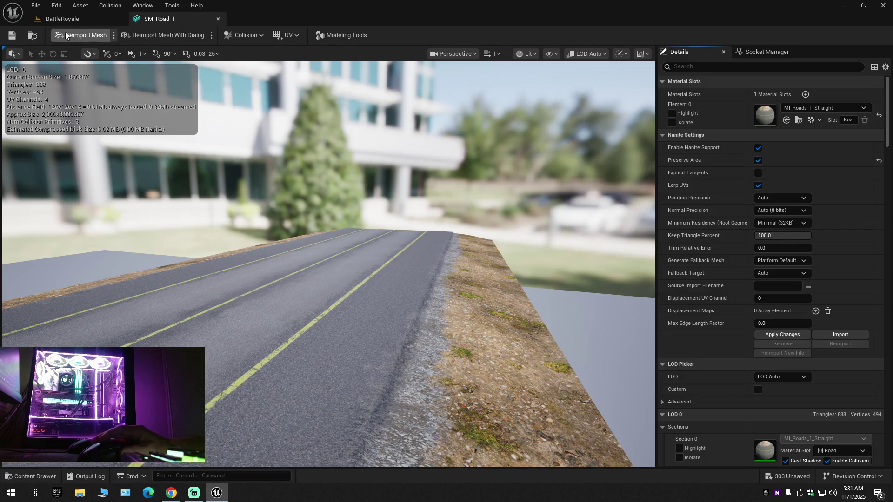
pyautogui.click(96, 20)
pyautogui.press('e')
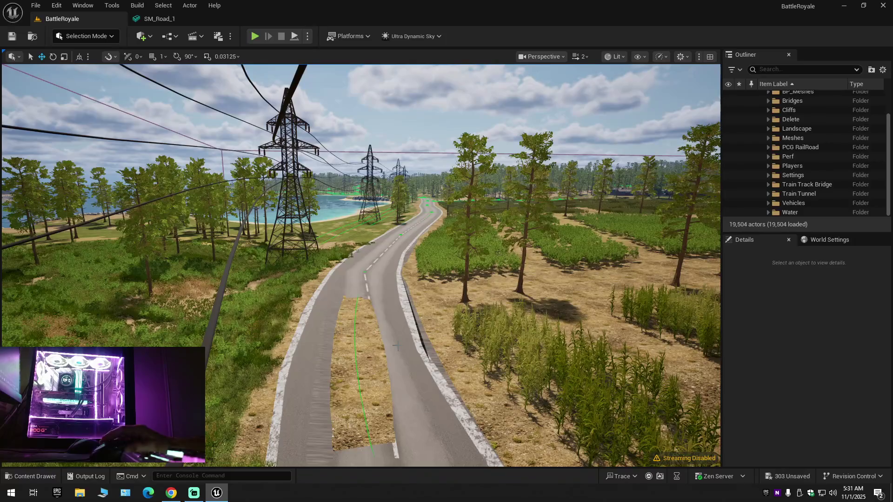
# Step: Switch to Landscape Mode spline editing and select the road's spline segment
pyautogui.click(396, 346)
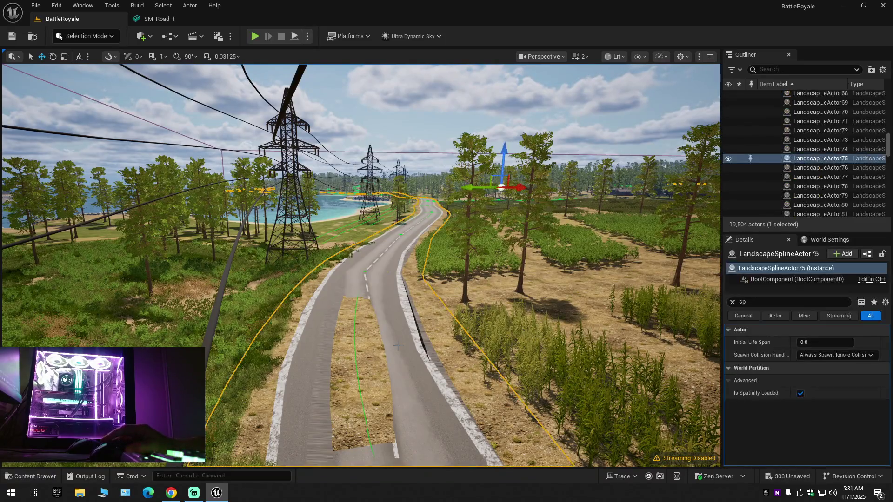
pyautogui.click(92, 39)
pyautogui.press('Escape')
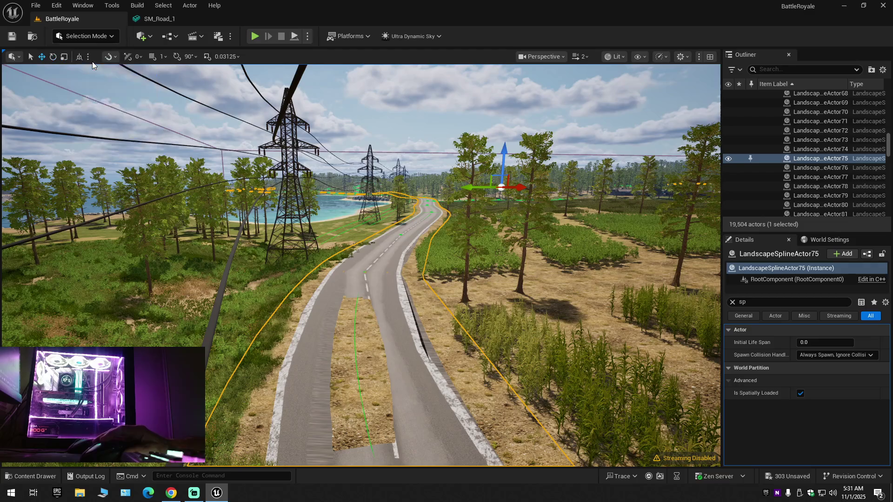
pyautogui.hotkey('shift', '2')
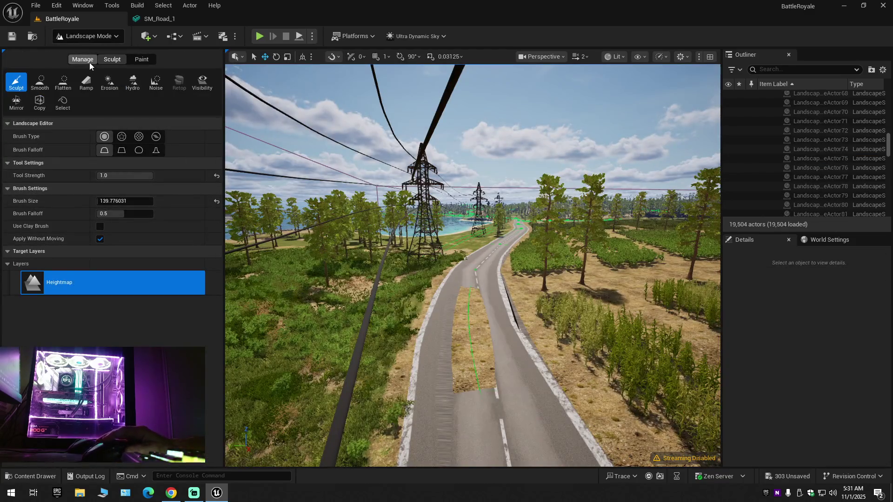
pyautogui.click(89, 62)
pyautogui.click(176, 85)
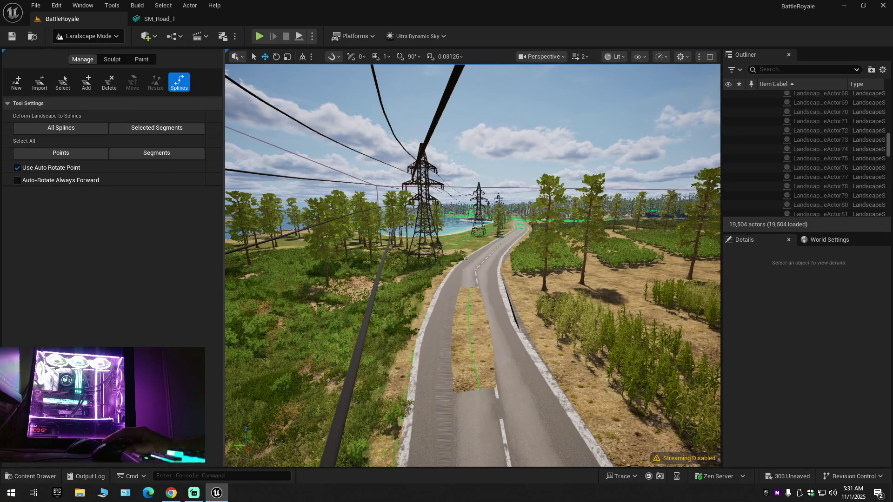
pyautogui.click(501, 331)
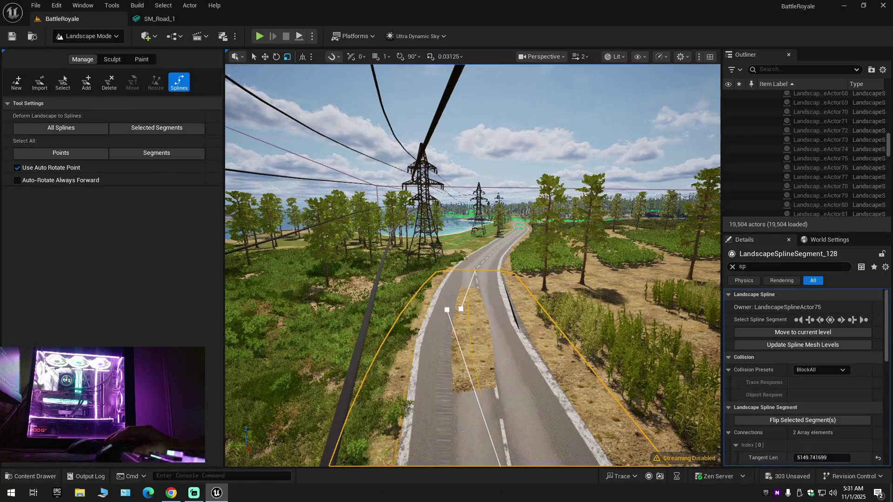
# Step: Clear the Details filter to list all LandscapeSplineSegment_128 property categories
pyautogui.click(32, 474)
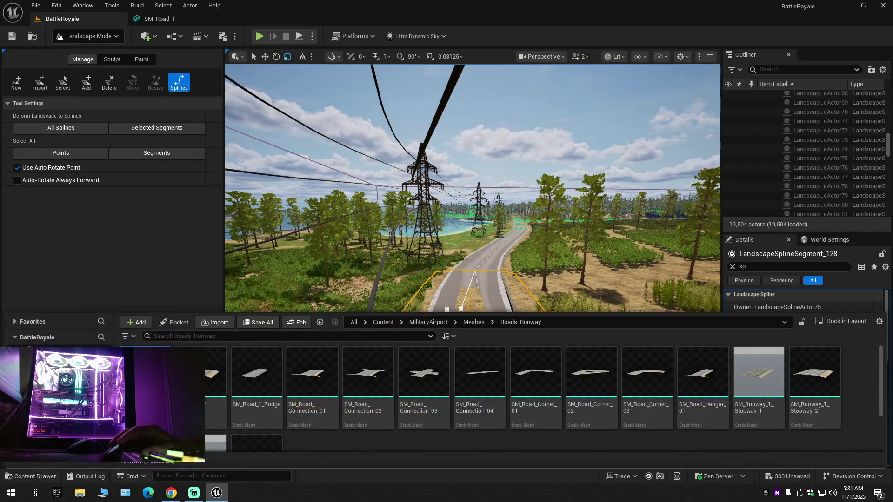
pyautogui.click(761, 250)
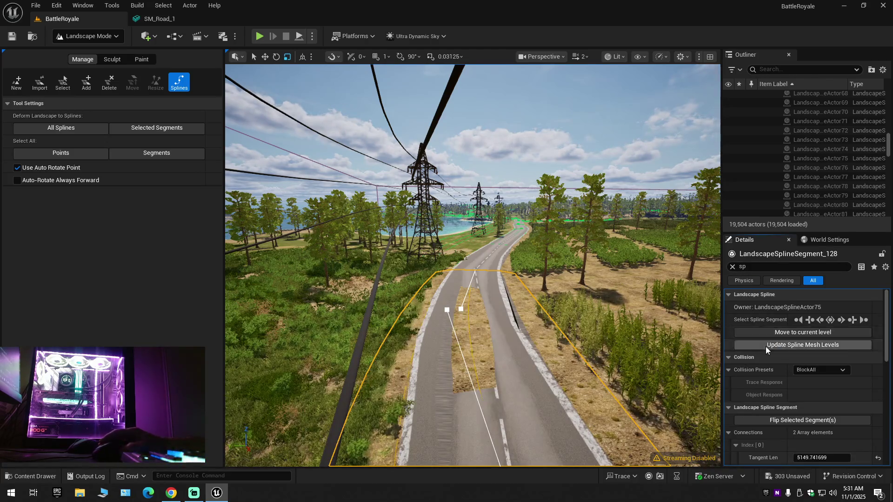
pyautogui.scroll(-5, 766, 353)
pyautogui.scroll(-3, 768, 357)
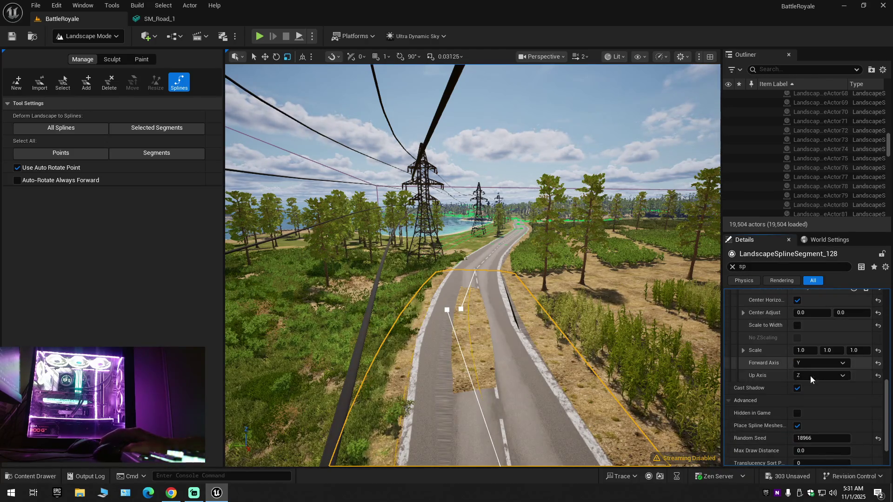
pyautogui.moveTo(888, 404); pyautogui.dragTo(890, 443)
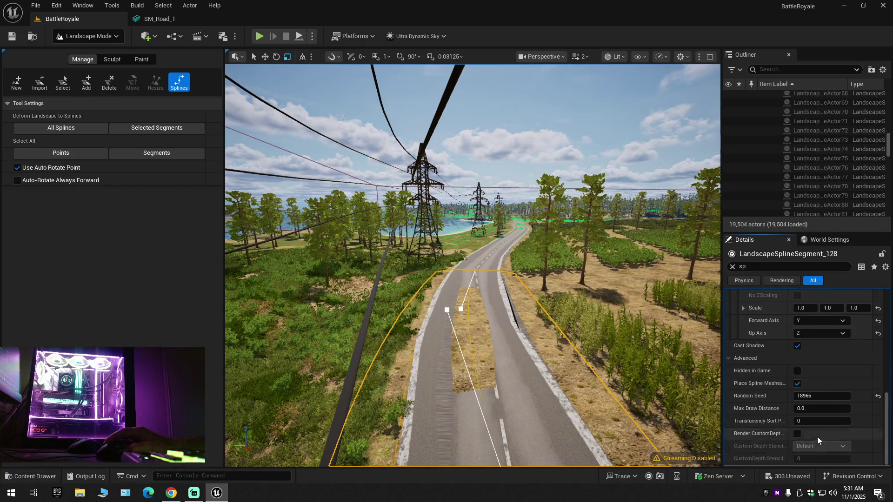
pyautogui.click(733, 267)
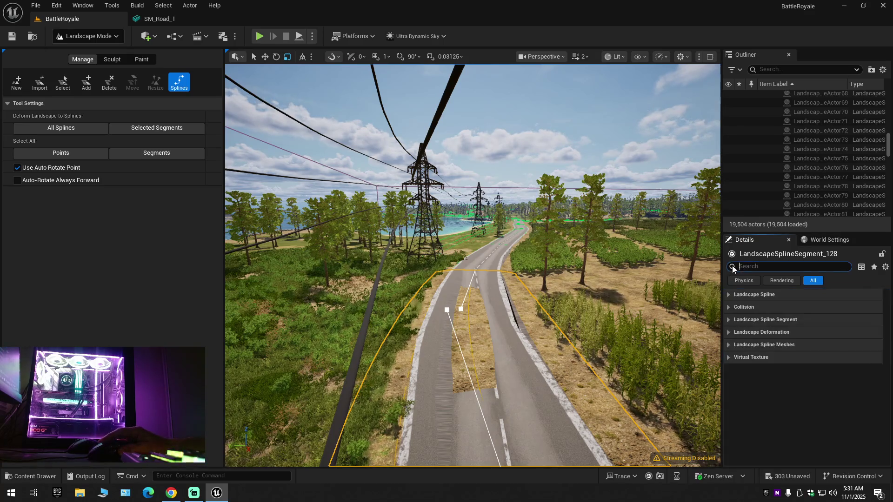
# Step: Clear the mistyped 'nam' property filter and expand all Details categories
pyautogui.write('nam')
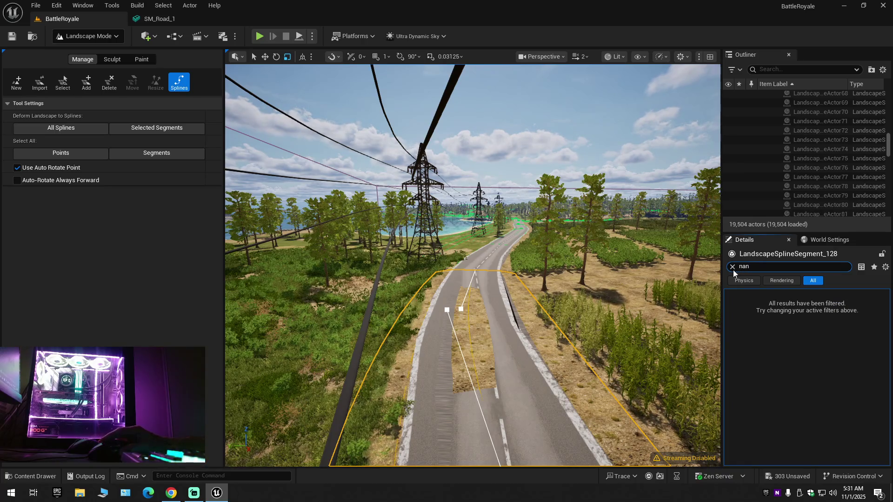
pyautogui.click(732, 267)
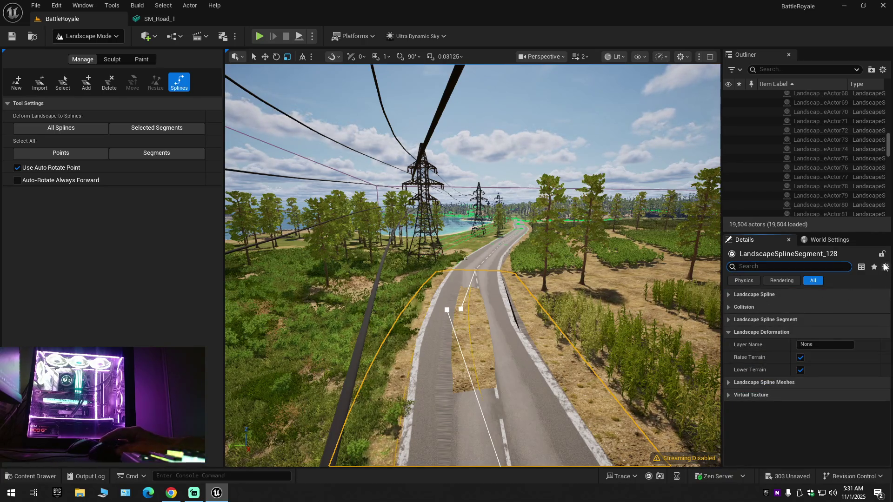
pyautogui.click(885, 267)
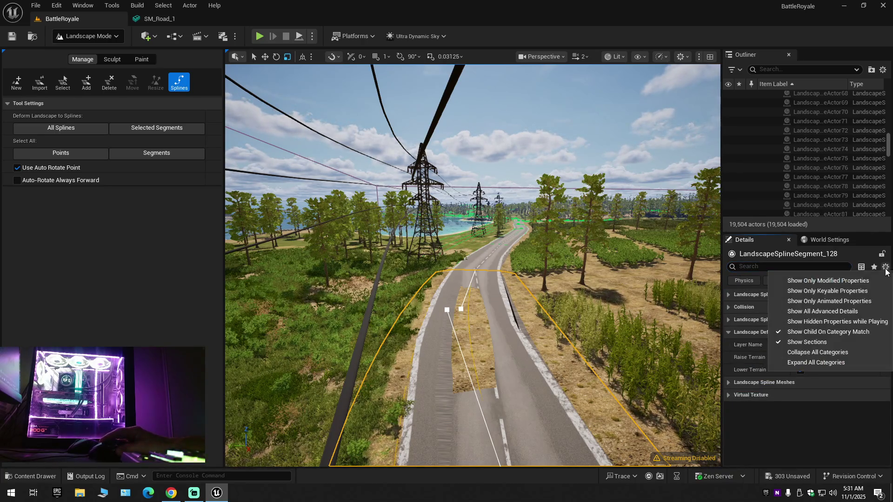
pyautogui.click(810, 362)
pyautogui.scroll(-5, 805, 396)
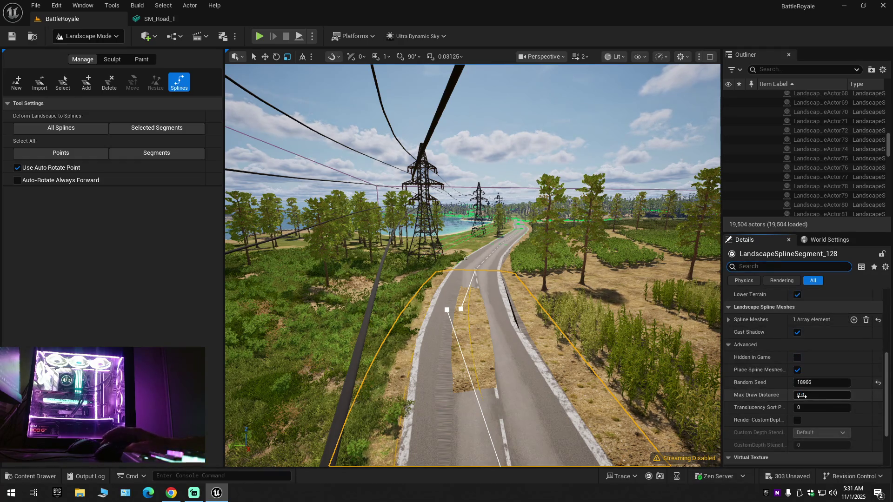
pyautogui.scroll(-3, 802, 396)
pyautogui.scroll(4, 786, 397)
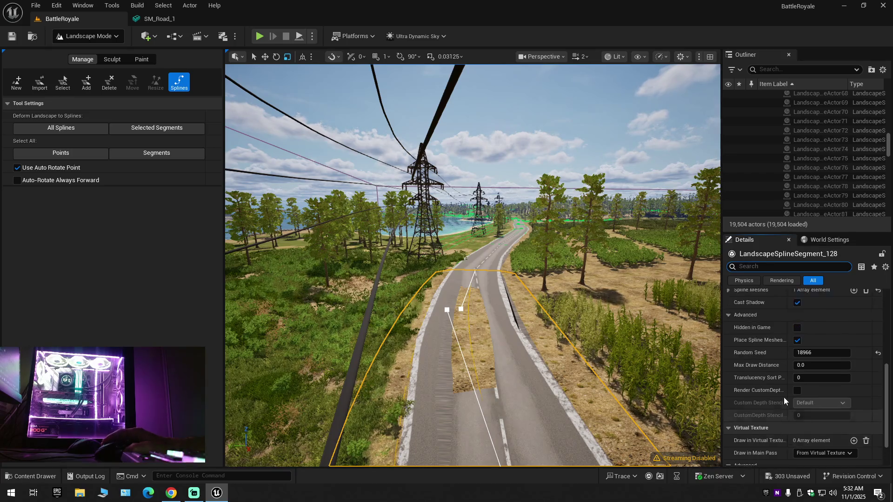
# Step: Find SM_Road_1 in the spline mesh list, browse to it, and open it for editing
pyautogui.click(727, 350)
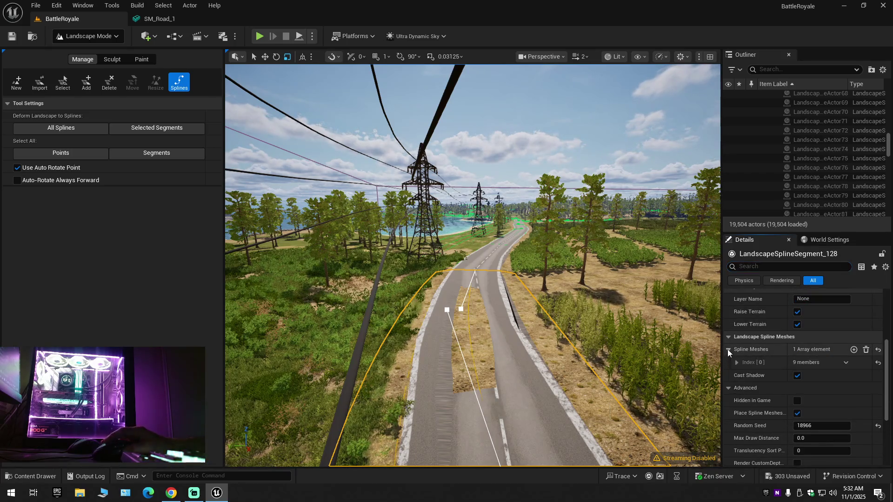
pyautogui.click(735, 362)
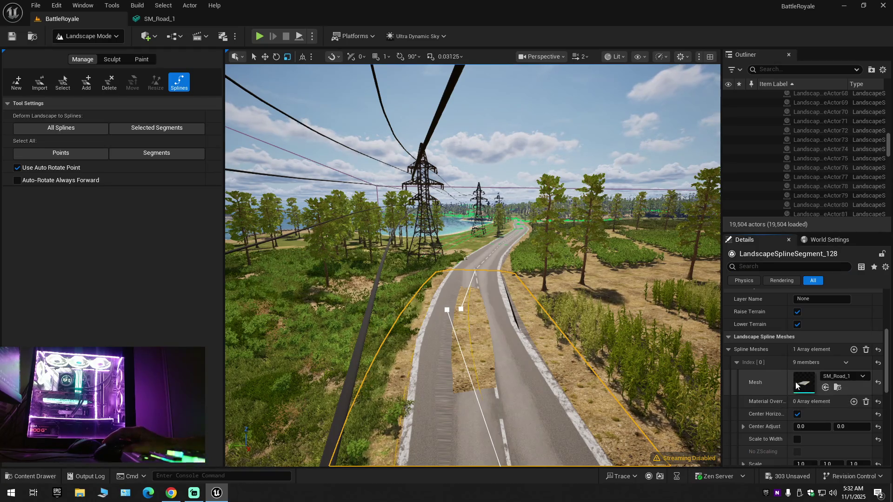
pyautogui.click(837, 387)
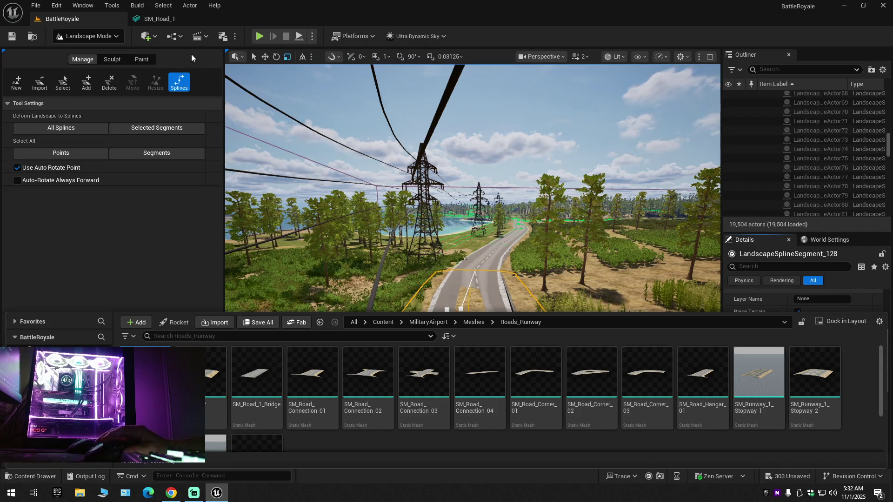
pyautogui.click(173, 20)
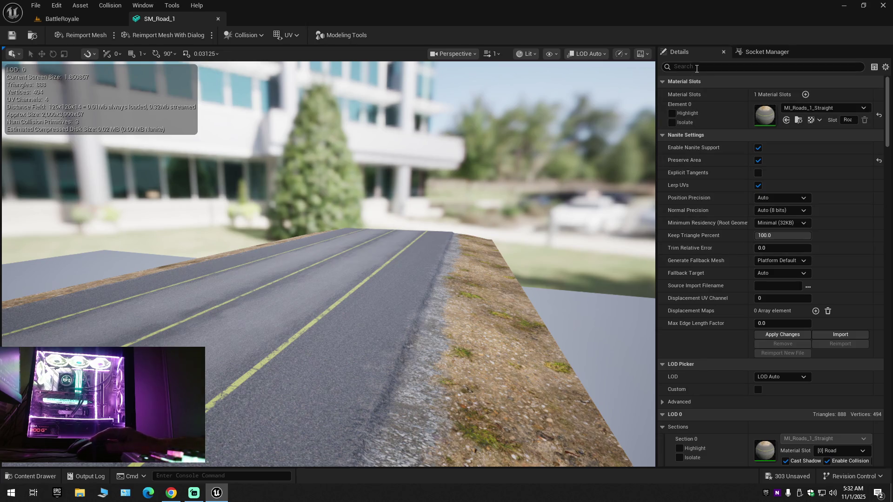
# Step: Review SM_Road_1's Details panel and apply its Nanite settings to rebuild the mesh
pyautogui.write('cul')
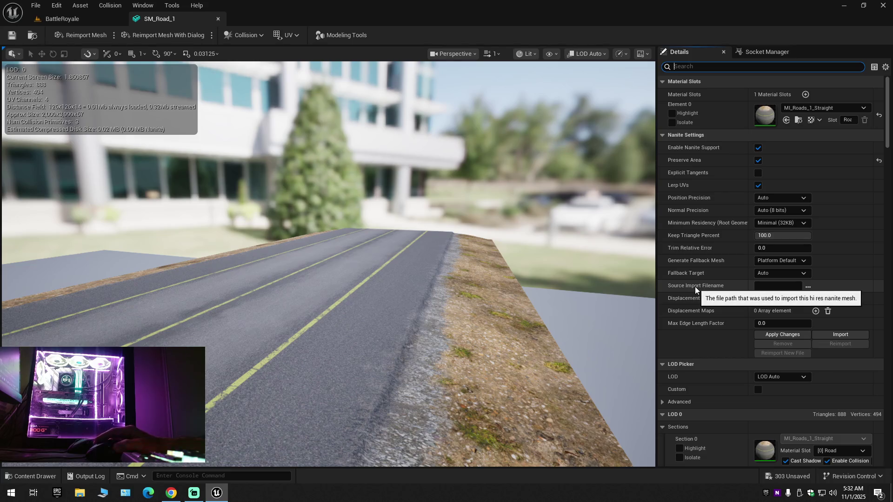
pyautogui.scroll(-4, 683, 353)
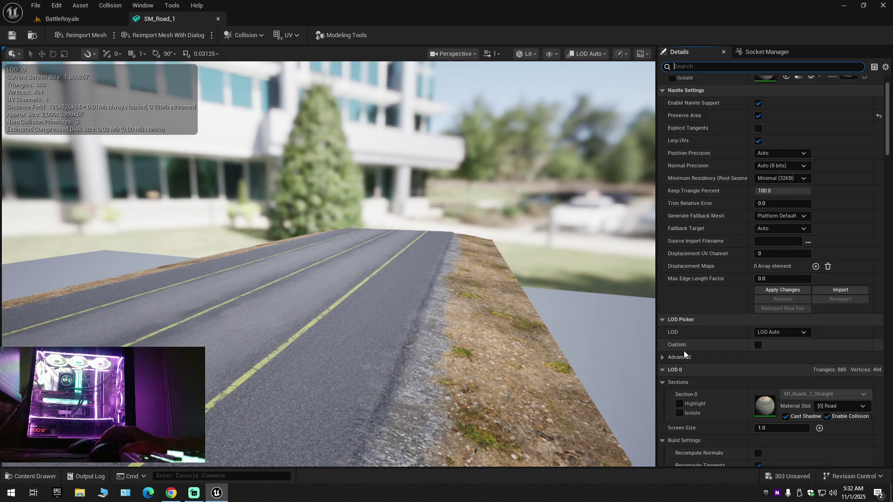
pyautogui.scroll(-2, 683, 353)
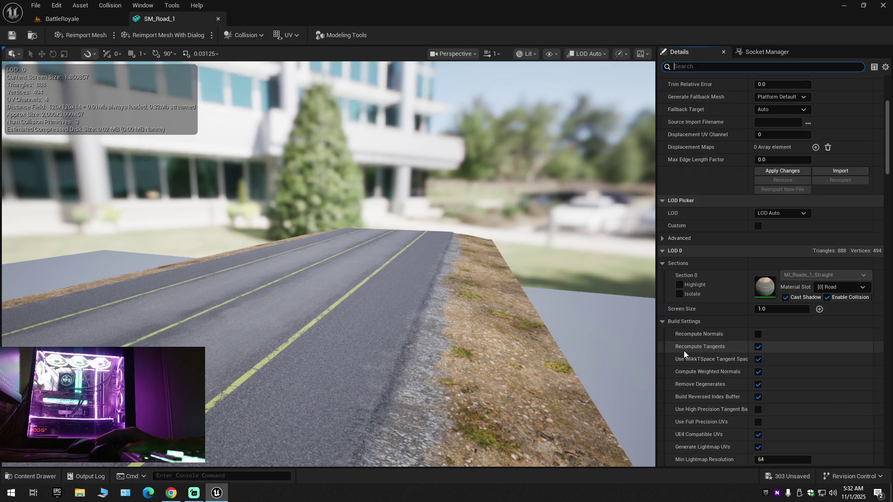
pyautogui.scroll(-3, 800, 428)
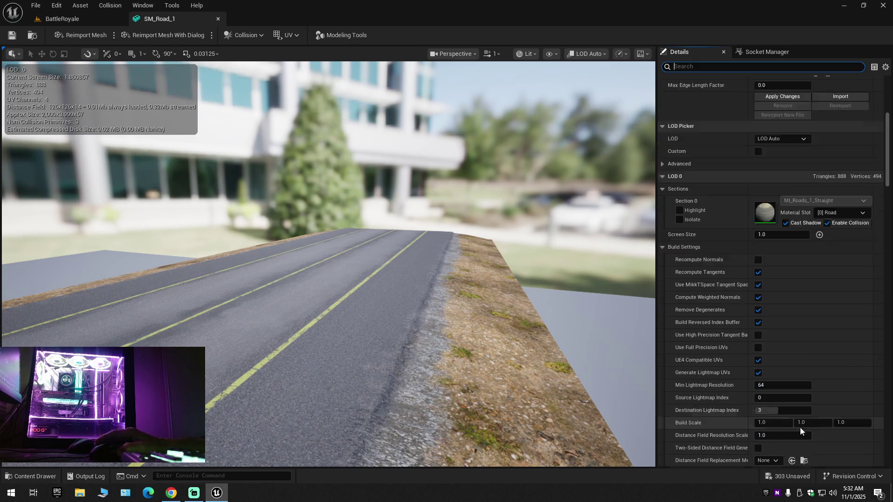
pyautogui.scroll(-6, 800, 428)
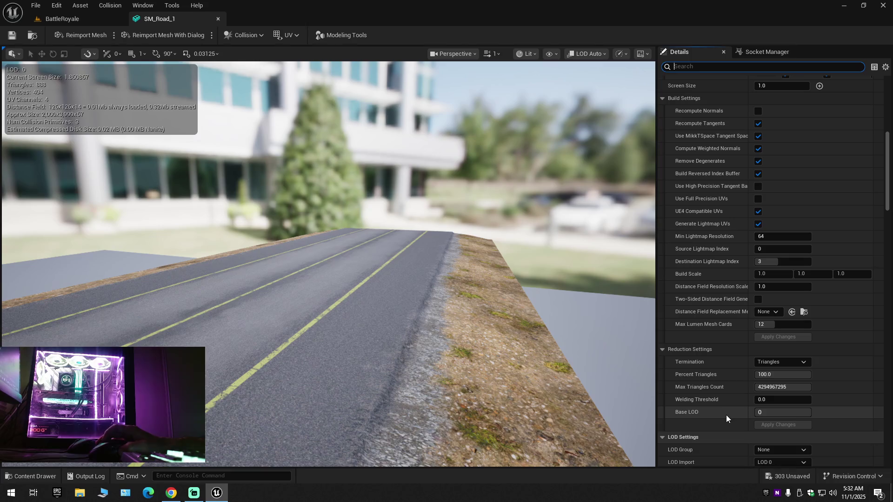
pyautogui.scroll(14, 726, 414)
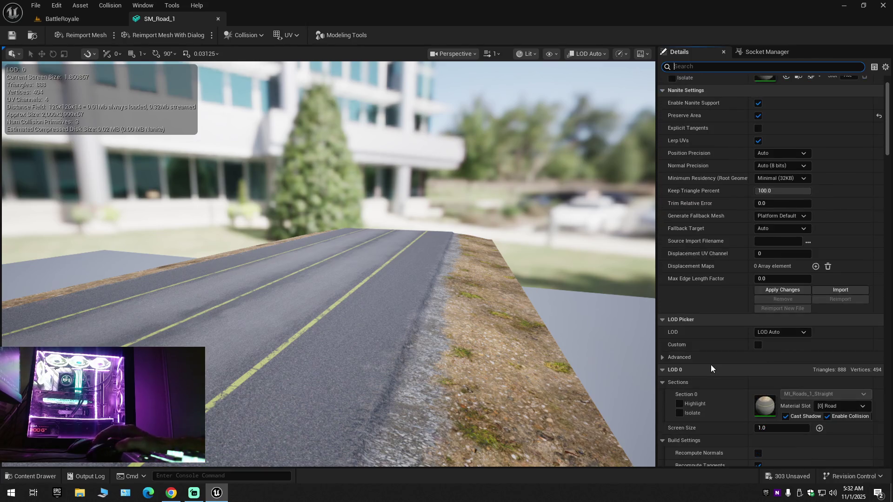
pyautogui.scroll(2, 711, 364)
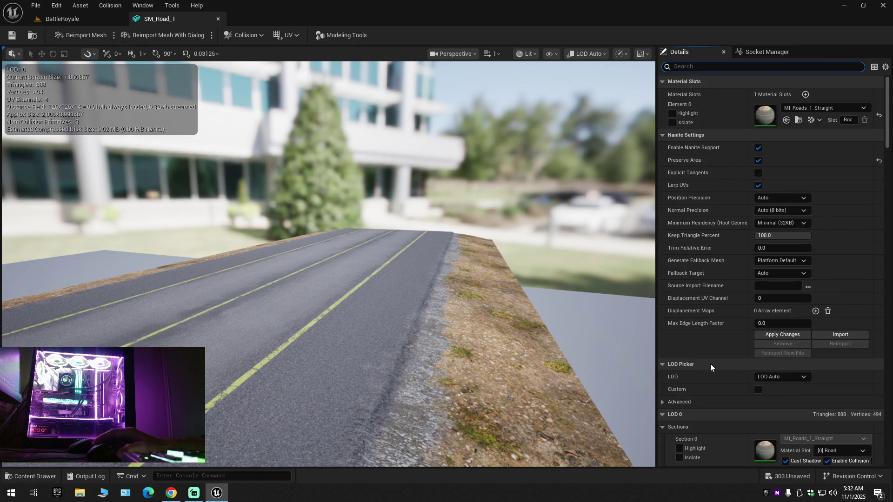
pyautogui.click(783, 335)
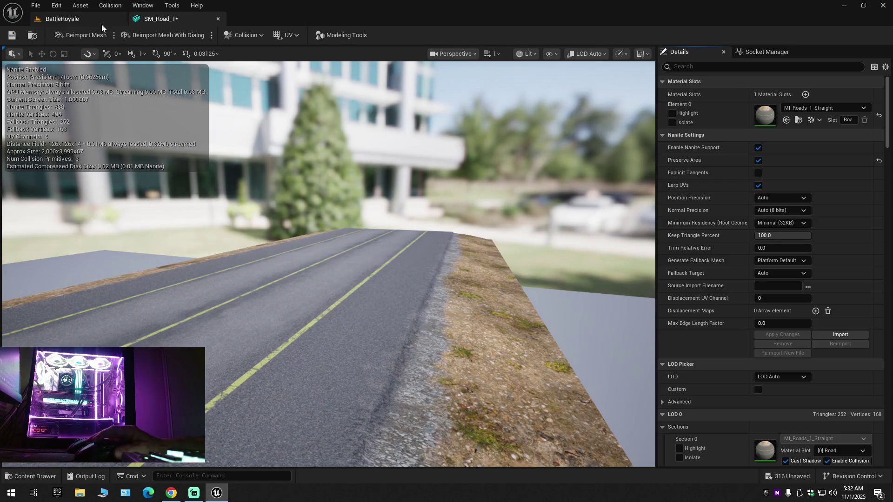
# Step: View the road in BattleRoyale, then turn off SM_Road_1's Preserve Area, apply, and recheck it
pyautogui.click(82, 21)
pyautogui.moveTo(525, 372)
pyautogui.mouseDown()
pyautogui.moveTo(520, 358)
pyautogui.moveTo(576, 348)
pyautogui.moveTo(512, 321)
pyautogui.moveTo(521, 323)
pyautogui.moveTo(509, 335)
pyautogui.moveTo(516, 339)
pyautogui.moveTo(507, 339)
pyautogui.mouseUp()
pyautogui.scroll(2, 517, 325)
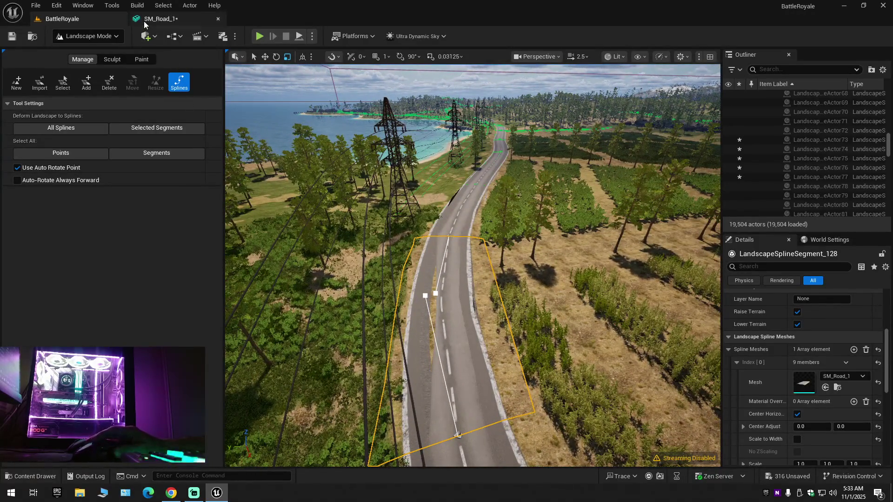
pyautogui.click(158, 19)
pyautogui.click(759, 161)
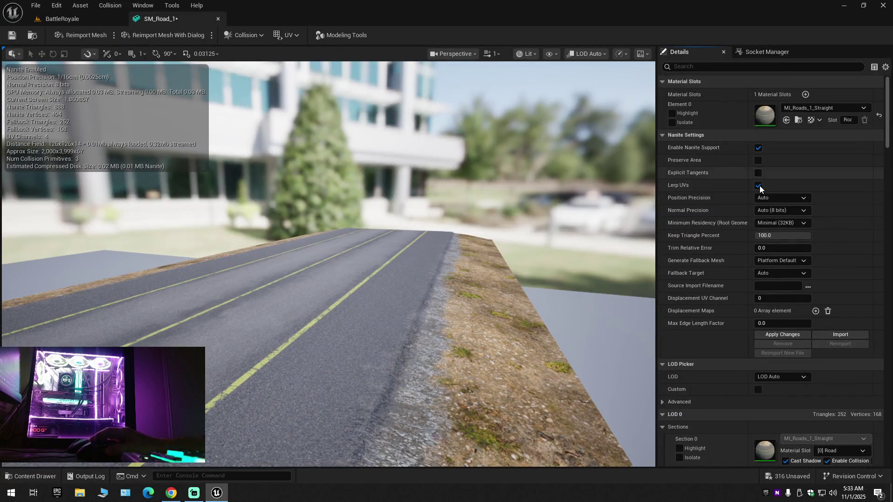
pyautogui.click(779, 334)
pyautogui.click(62, 19)
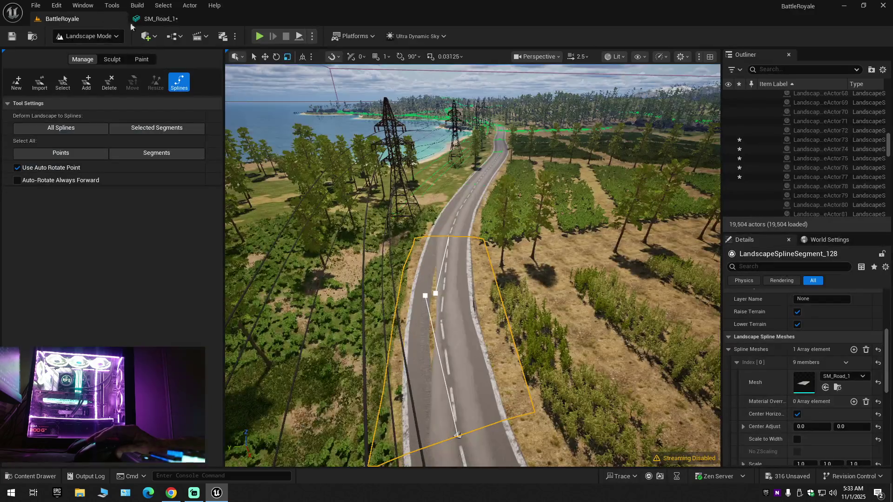
# Step: Disable Nanite support on SM_Road_1 and frame the road segment in the level to compare
pyautogui.click(158, 18)
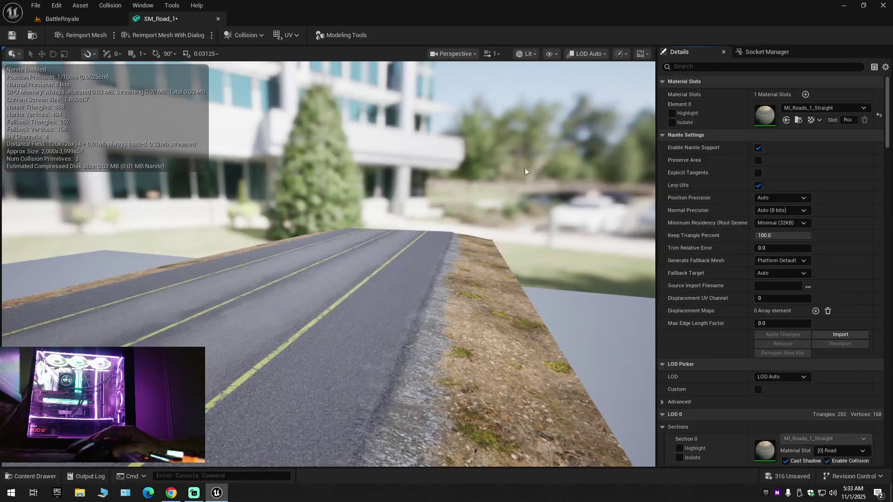
pyautogui.click(758, 147)
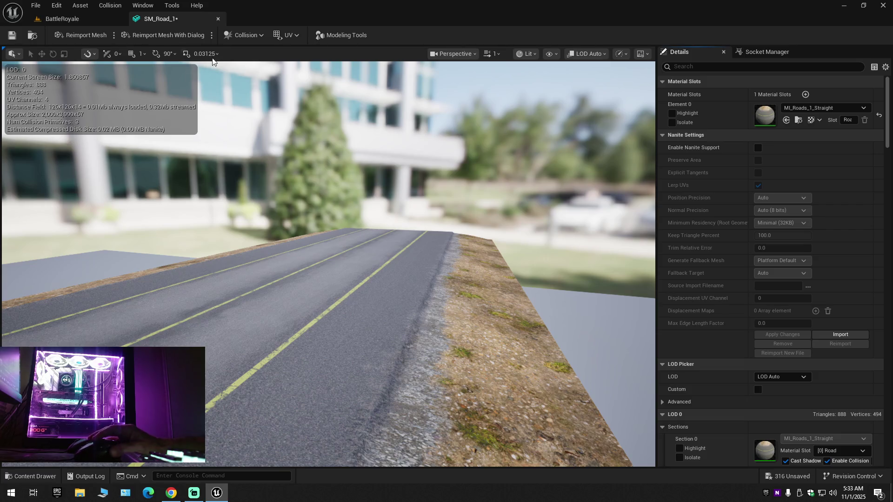
pyautogui.click(96, 21)
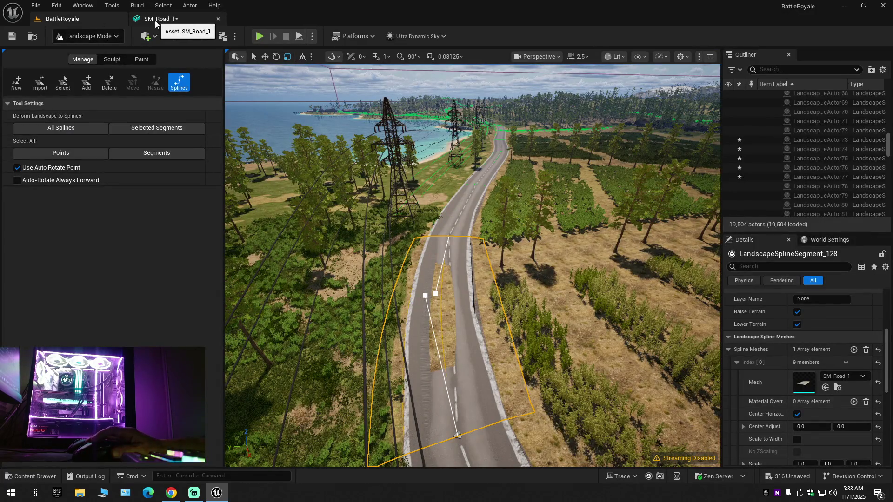
pyautogui.scroll(5, 477, 261)
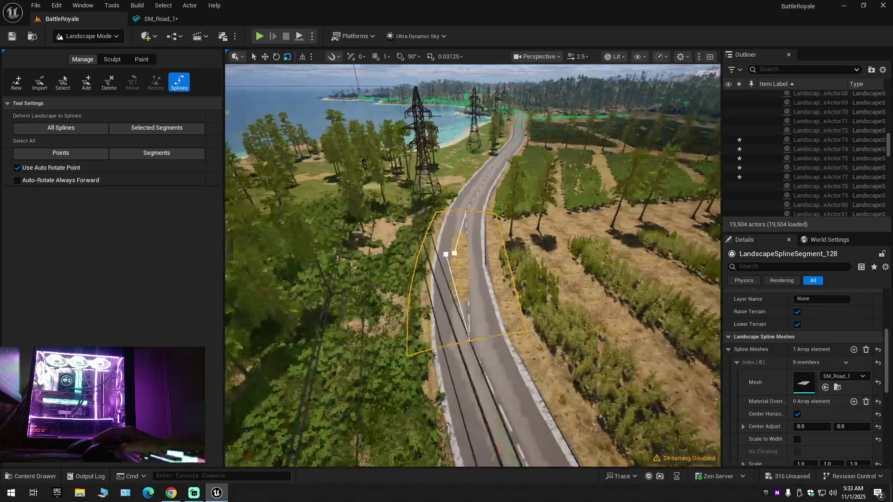
pyautogui.scroll(5, 472, 265)
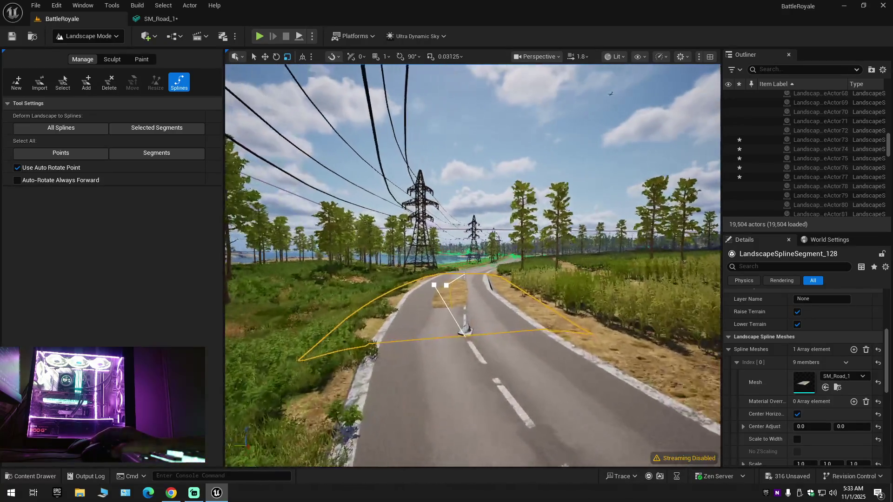
pyautogui.scroll(5, 472, 265)
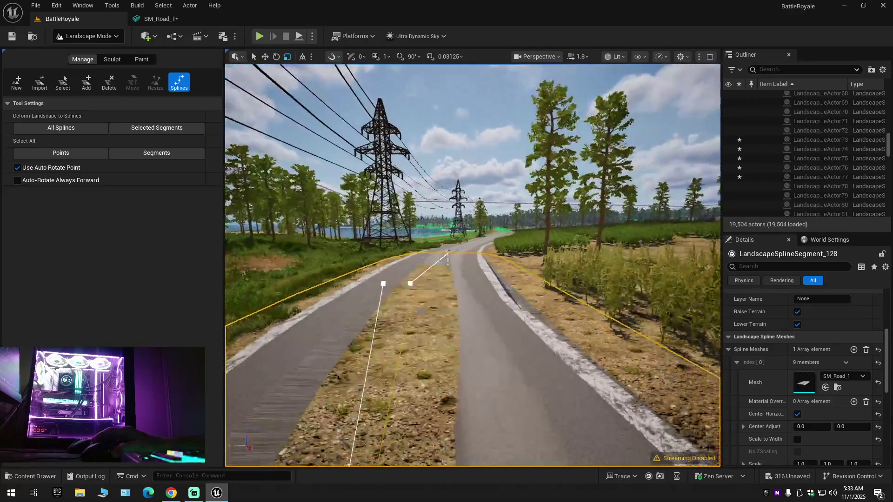
pyautogui.press('f')
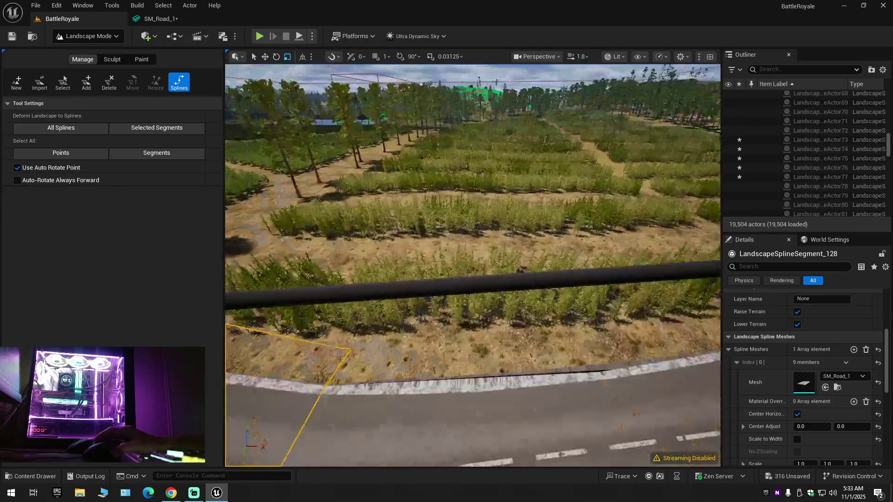
pyautogui.scroll(-1, 473, 265)
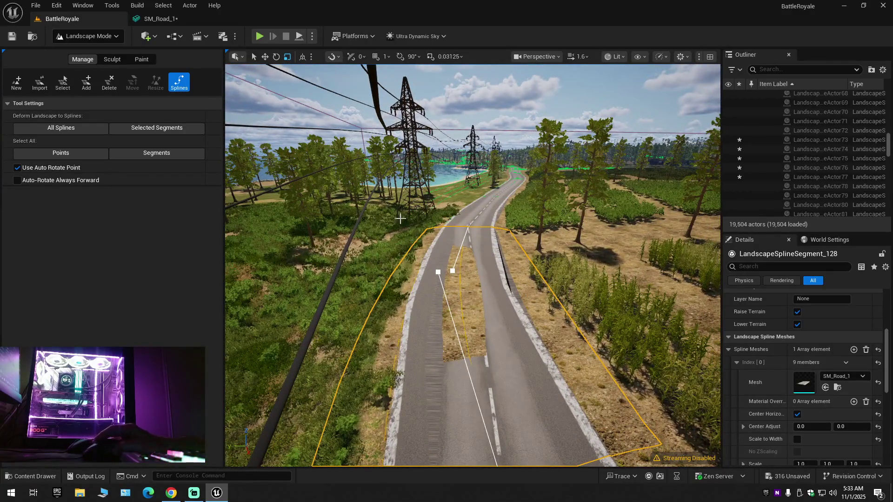
pyautogui.click(172, 20)
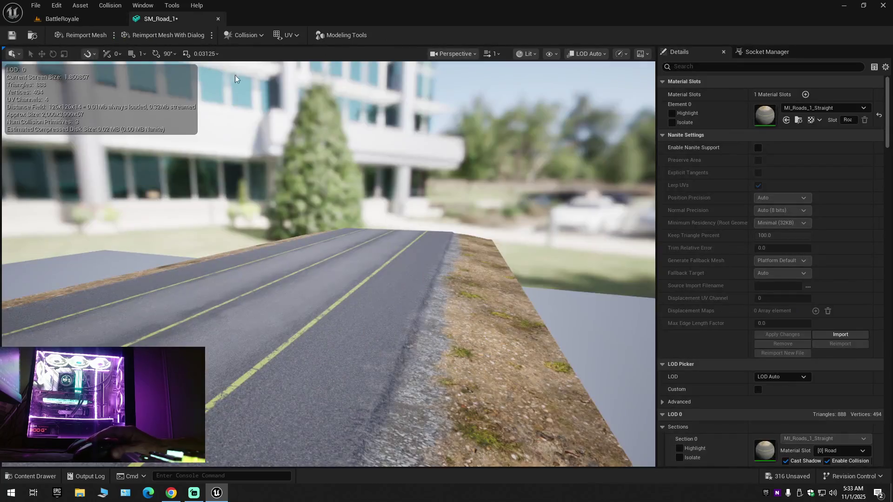
# Step: Re-enable Nanite support and then Preserve Area on SM_Road_1, applying and checking the road each time
pyautogui.click(758, 147)
pyautogui.click(783, 334)
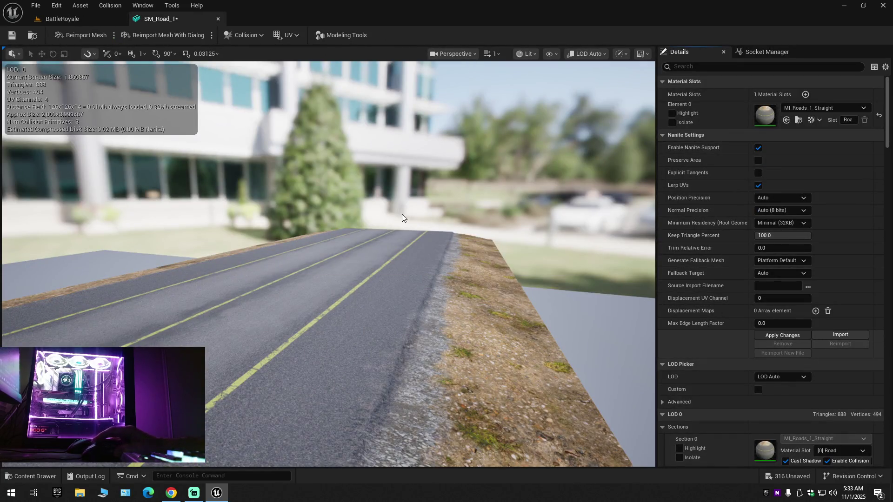
pyautogui.click(73, 22)
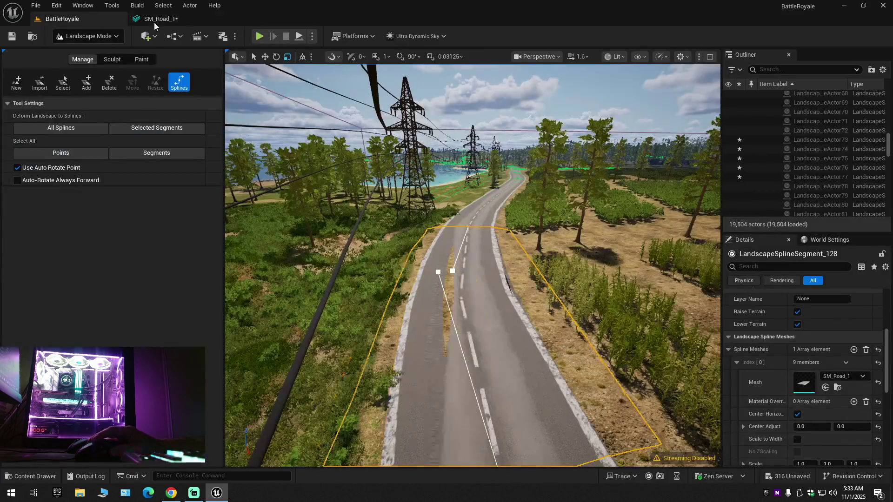
pyautogui.click(155, 21)
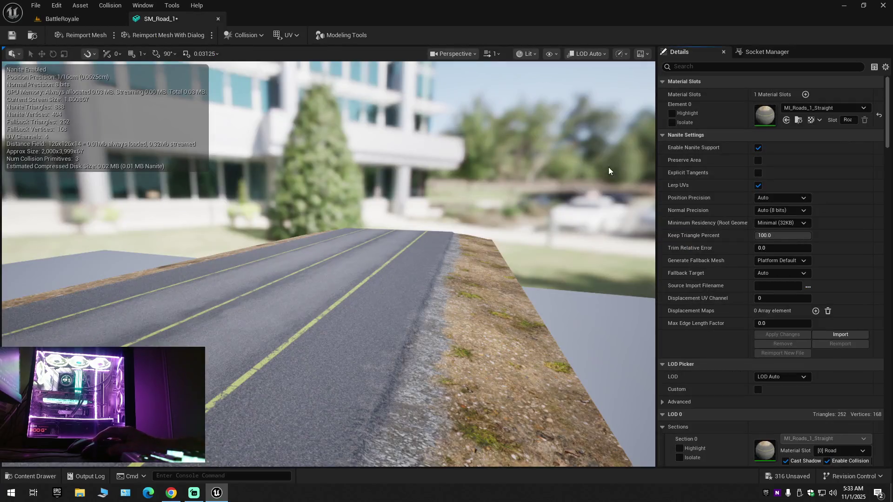
pyautogui.click(758, 160)
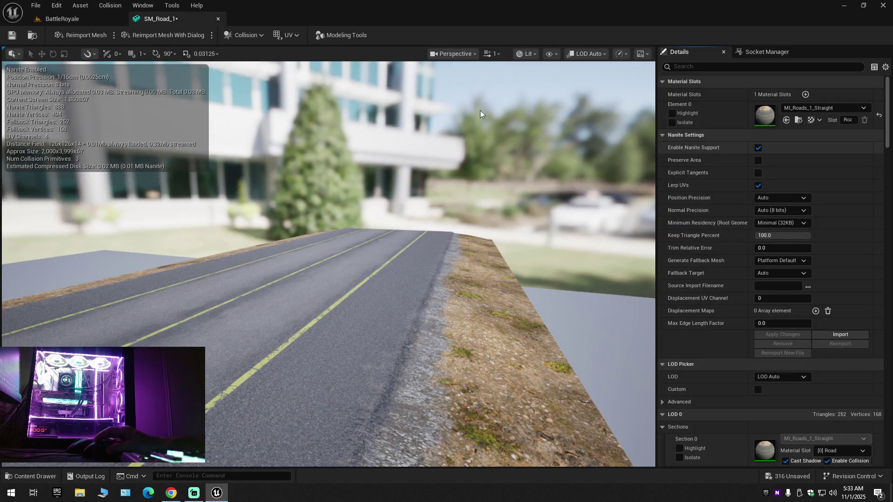
pyautogui.click(780, 335)
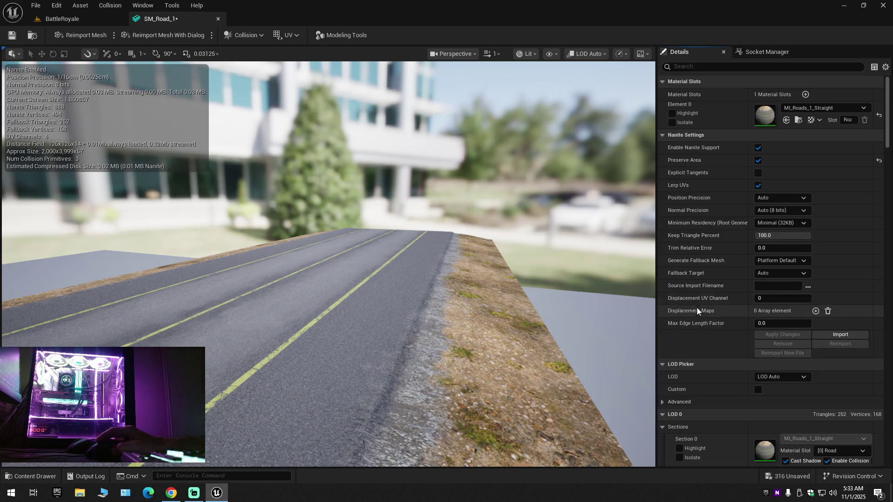
pyautogui.click(71, 17)
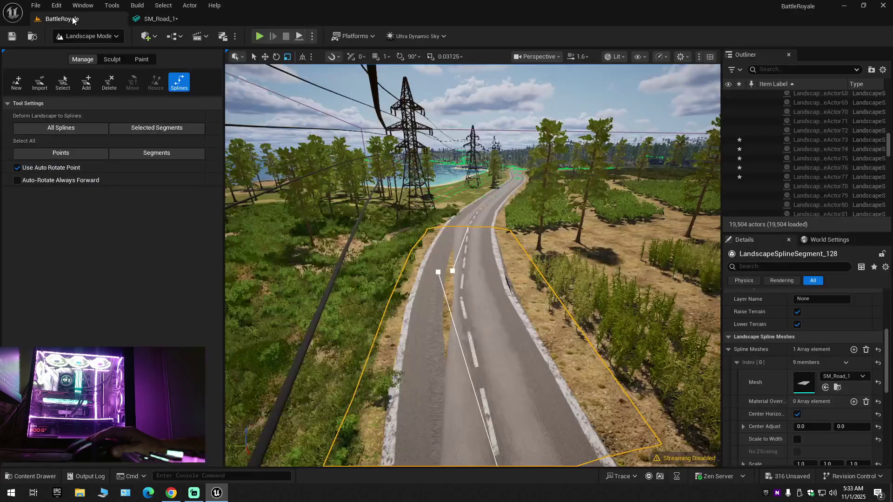
# Step: Turn Preserve Area off again, apply, and save the SM_Road_1 asset
pyautogui.click(162, 22)
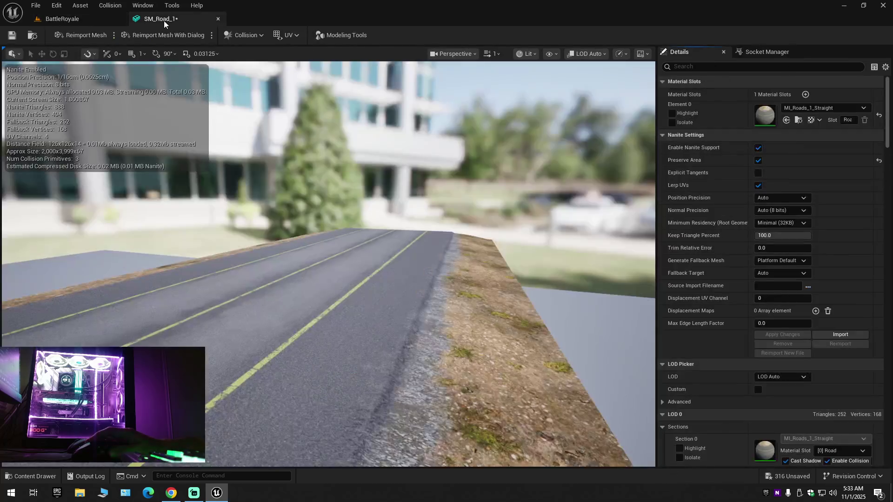
pyautogui.click(759, 160)
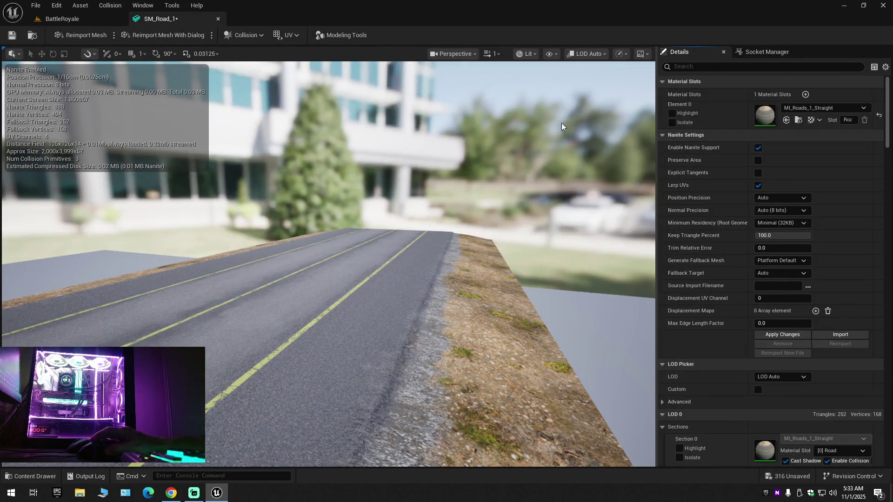
pyautogui.click(781, 333)
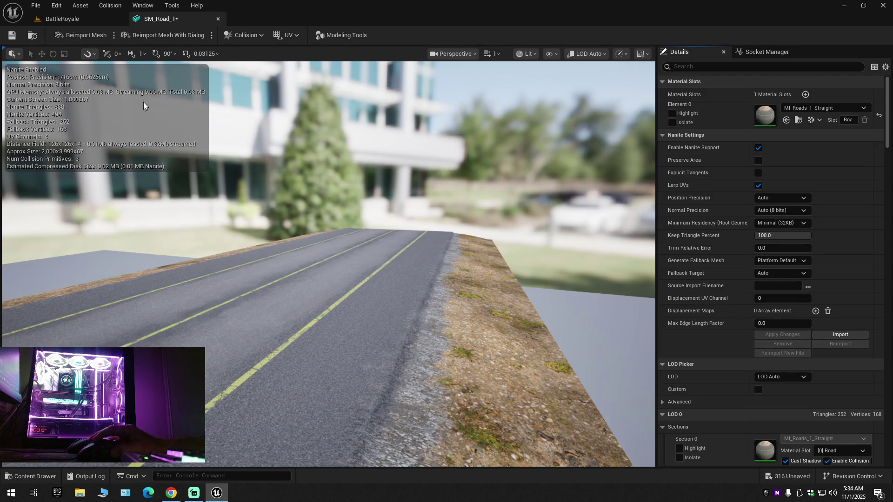
pyautogui.click(15, 40)
pyautogui.click(64, 19)
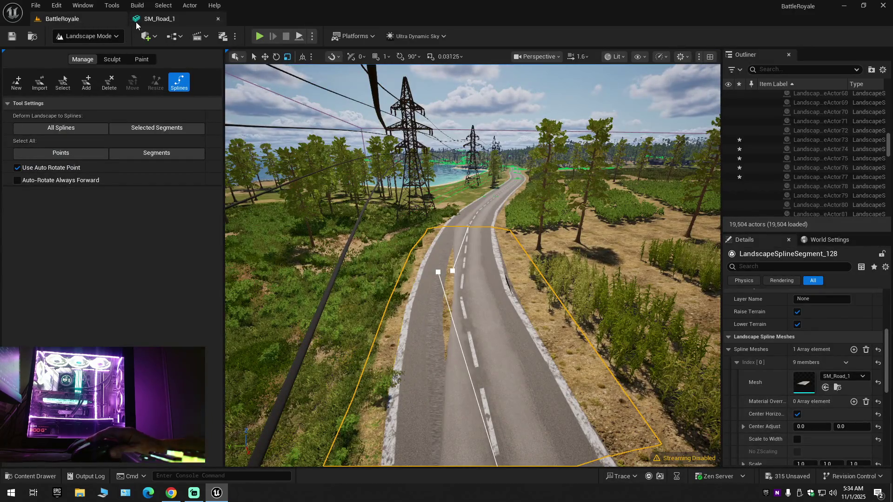
pyautogui.click(165, 24)
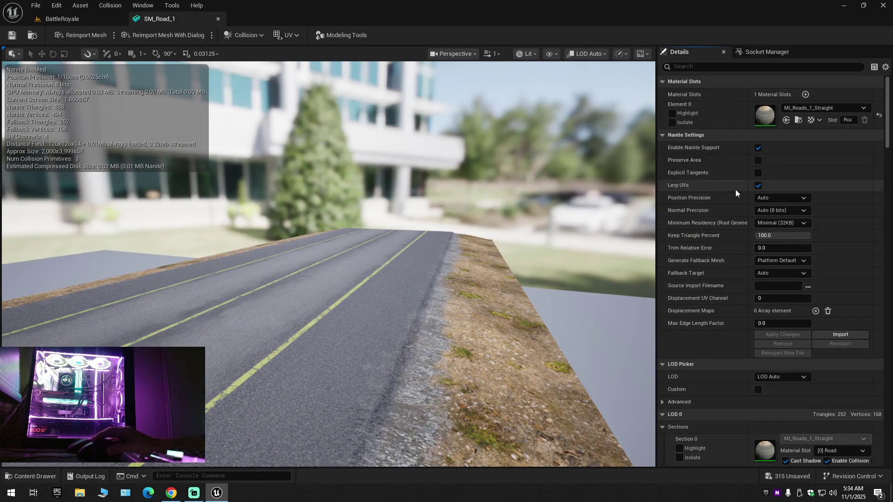
# Step: Compare the level road with Lerp UVs off and then back on, applying each change
pyautogui.click(757, 187)
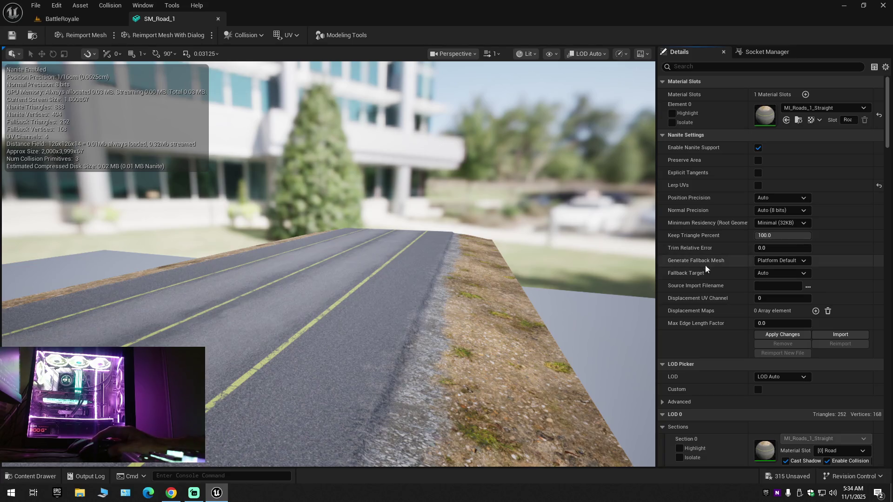
pyautogui.click(780, 336)
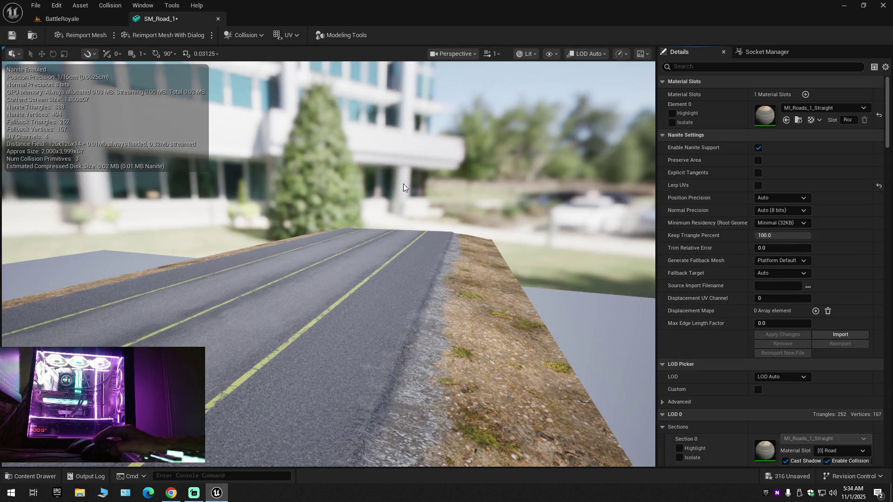
pyautogui.click(54, 19)
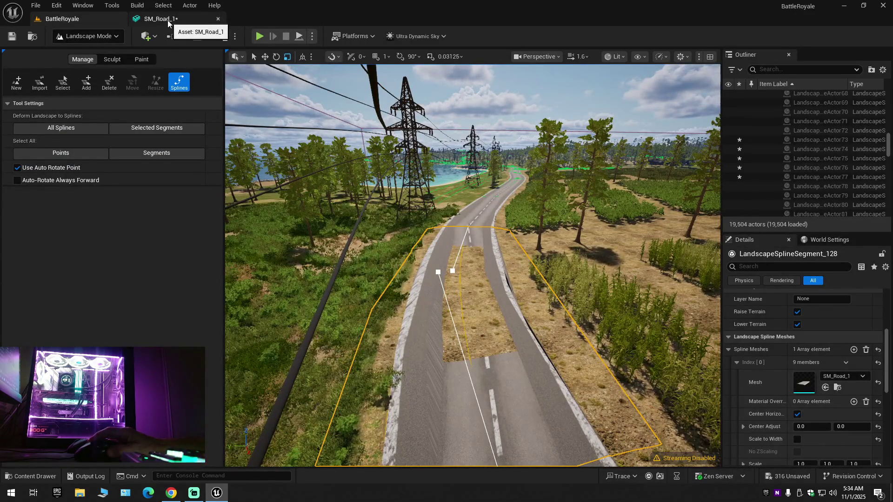
pyautogui.click(168, 21)
pyautogui.click(758, 185)
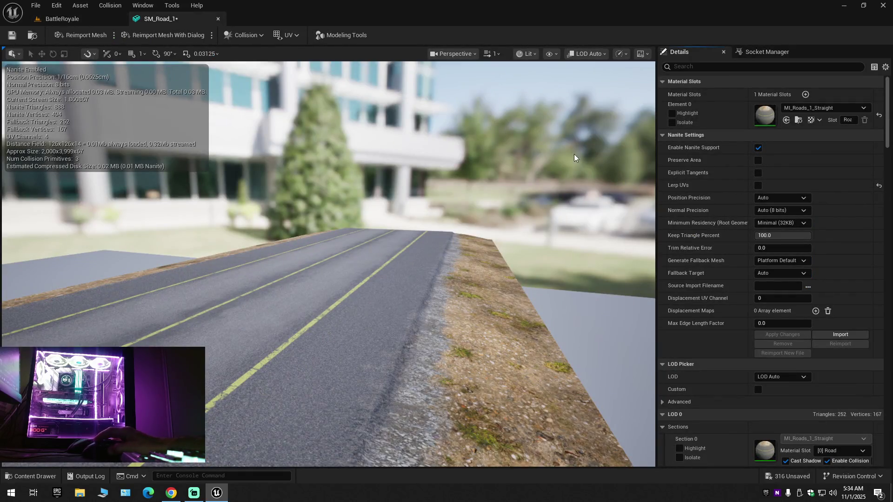
pyautogui.click(797, 337)
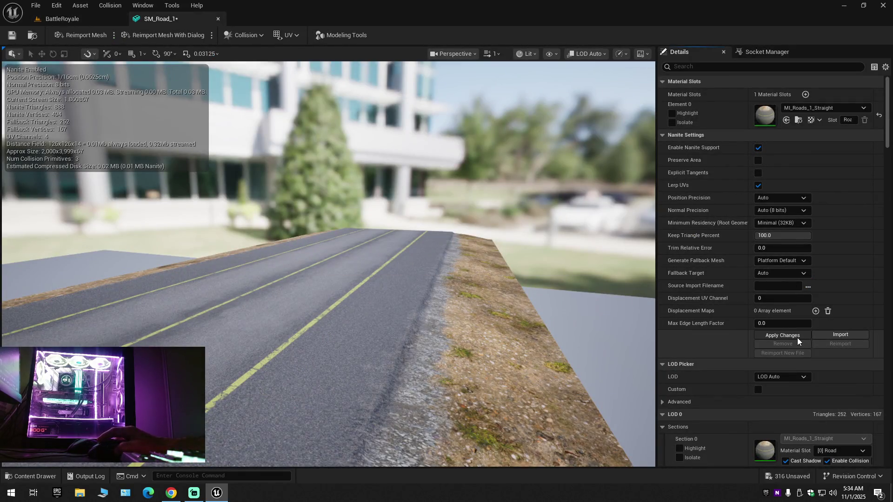
pyautogui.click(67, 19)
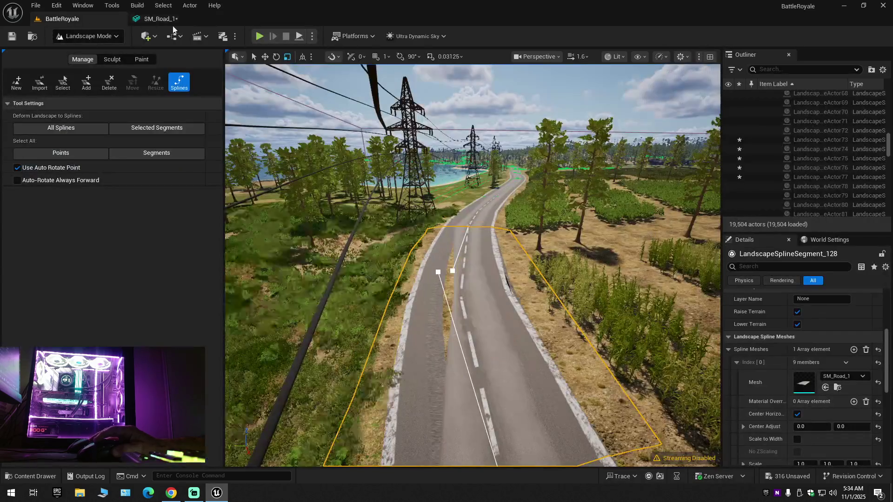
# Step: Turn Preserve Area on for SM_Road_1, apply it, and compare the road in the level
pyautogui.click(175, 23)
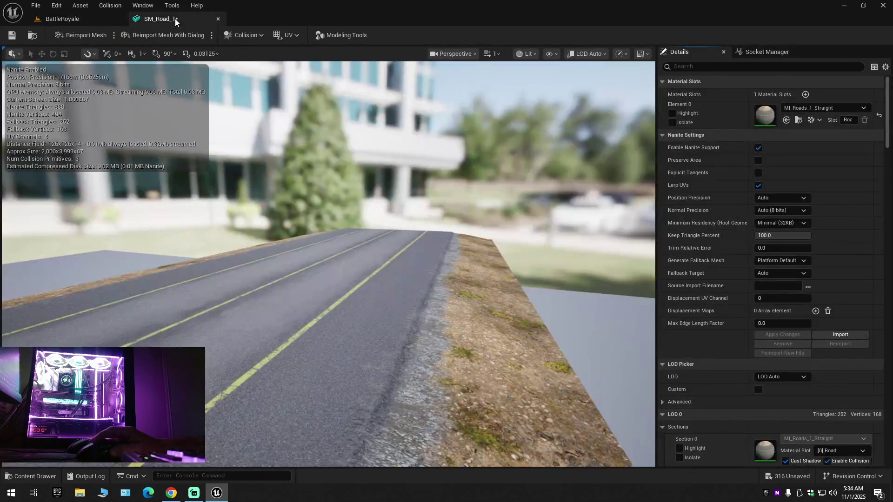
pyautogui.click(757, 161)
pyautogui.click(786, 335)
pyautogui.click(79, 21)
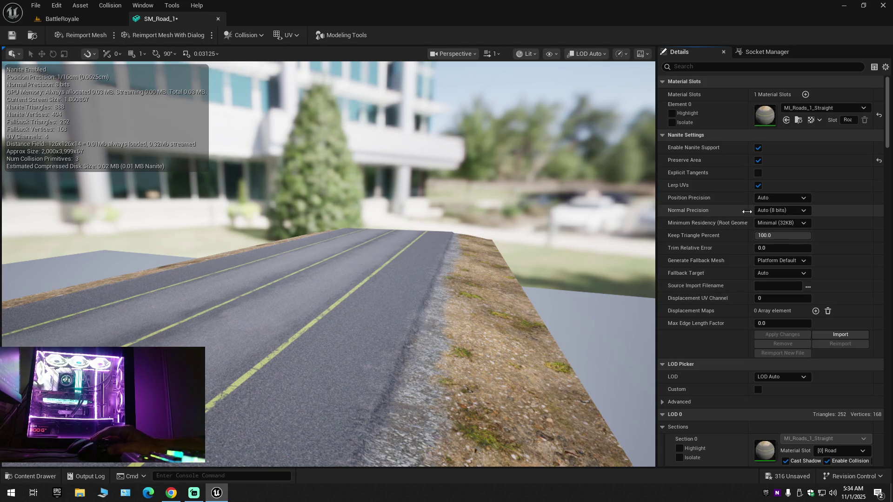
# Step: Set Normal Precision to 10 bits, apply, and compare the road in the level
pyautogui.click(781, 211)
pyautogui.click(789, 210)
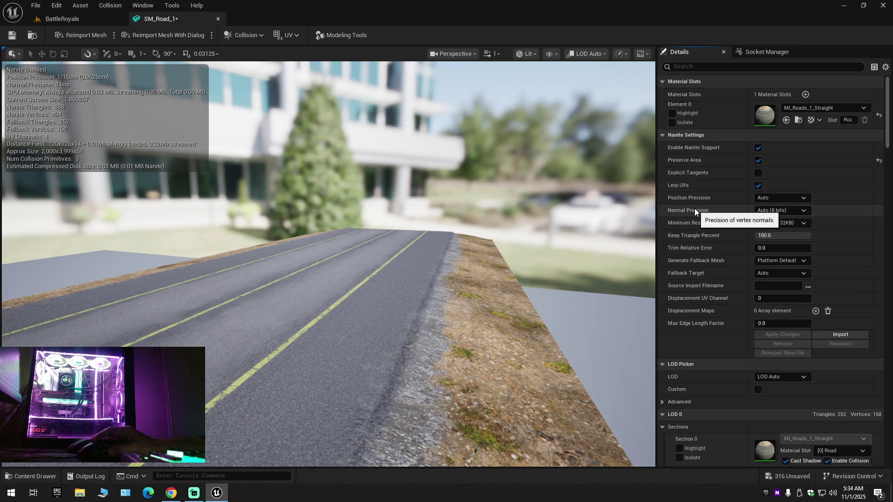
pyautogui.click(767, 211)
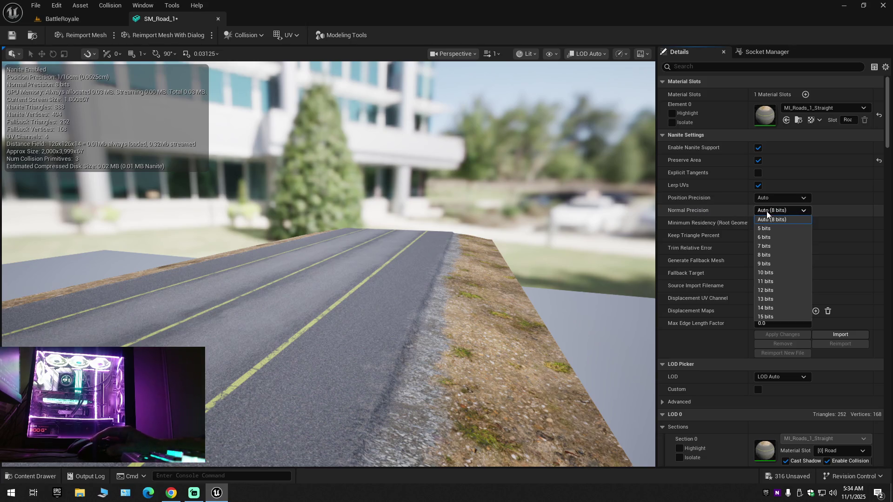
pyautogui.click(773, 273)
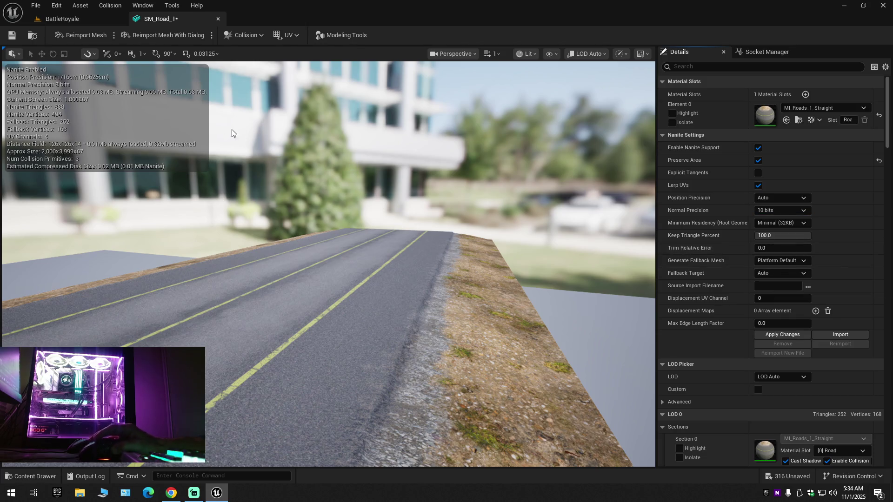
pyautogui.click(772, 335)
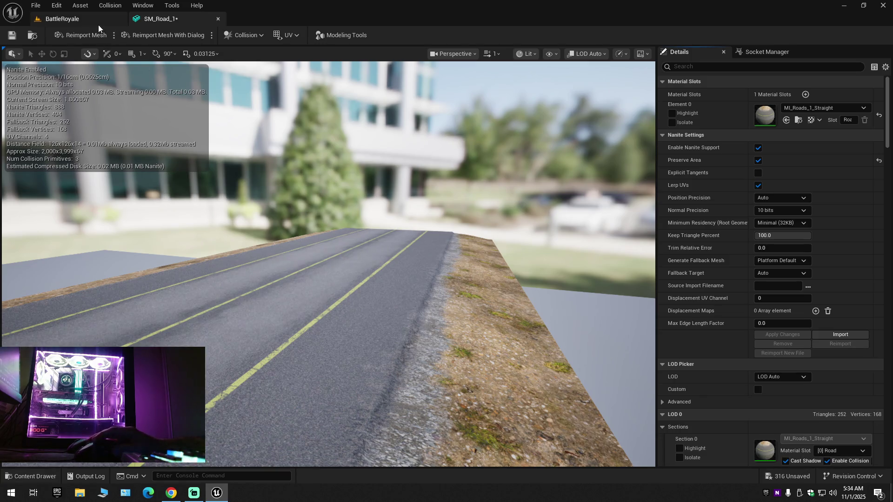
pyautogui.click(62, 18)
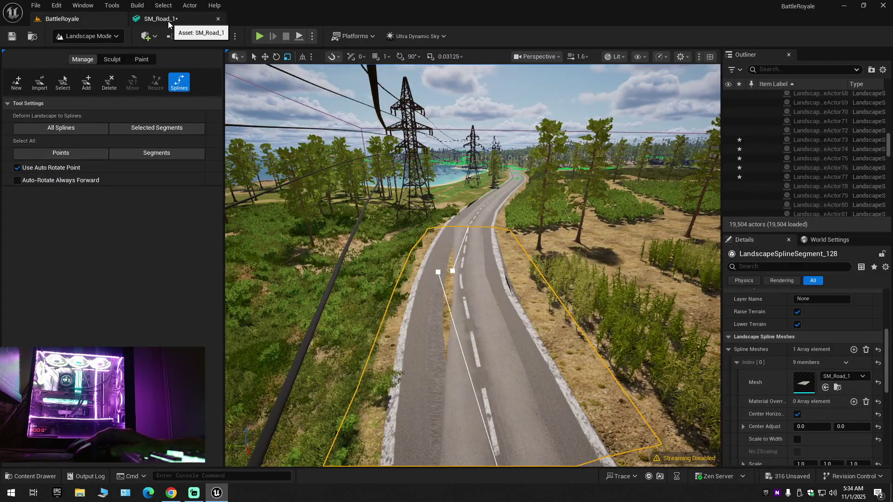
# Step: Try 15-bit Normal Precision against the level road, then reset it to Auto (8 bits)
pyautogui.click(168, 23)
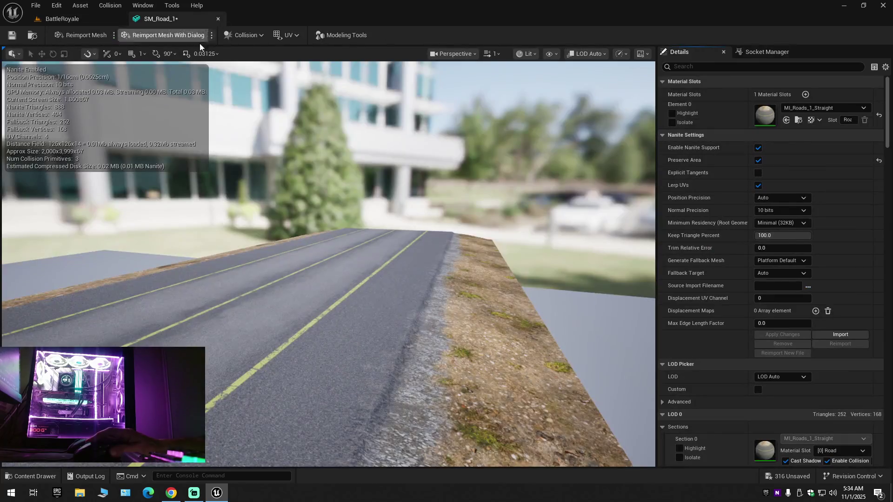
pyautogui.click(778, 211)
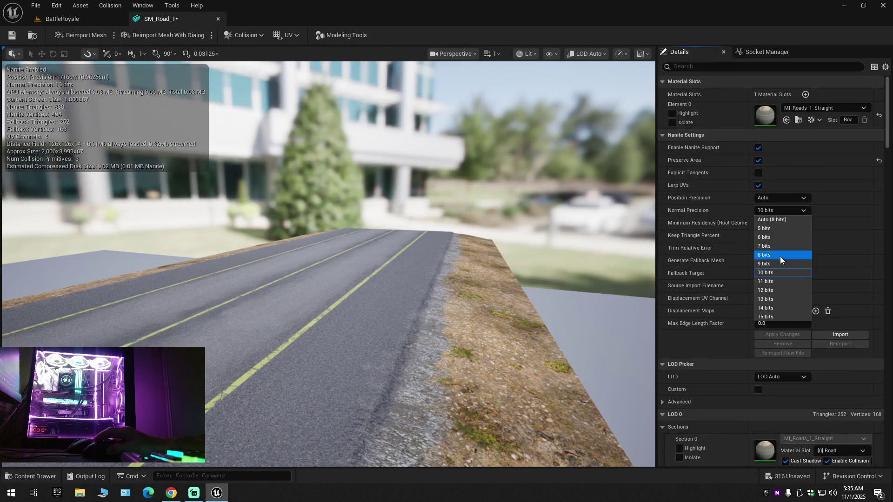
pyautogui.click(773, 314)
pyautogui.click(780, 337)
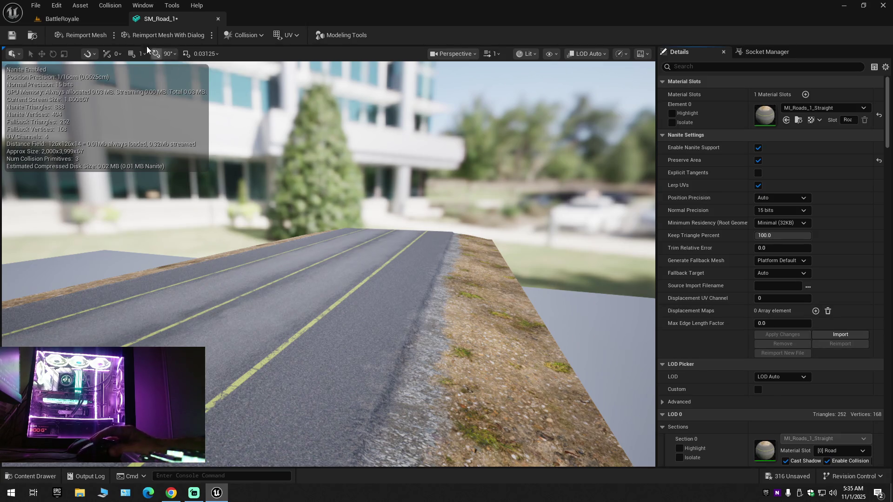
pyautogui.click(96, 19)
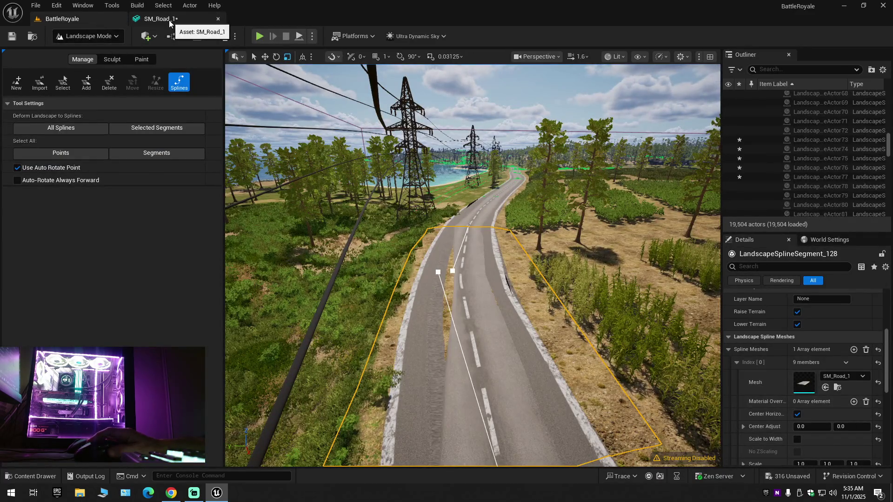
pyautogui.hotkey('ctrl', 'Tab')
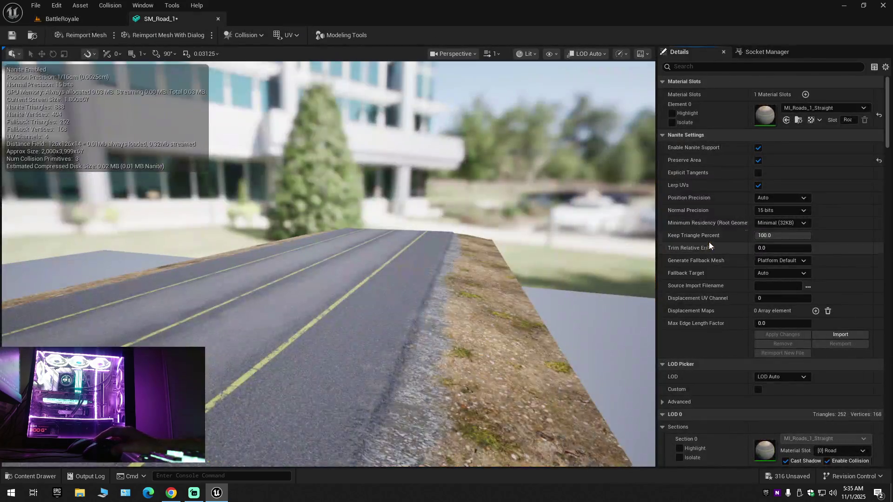
pyautogui.click(770, 209)
pyautogui.click(772, 218)
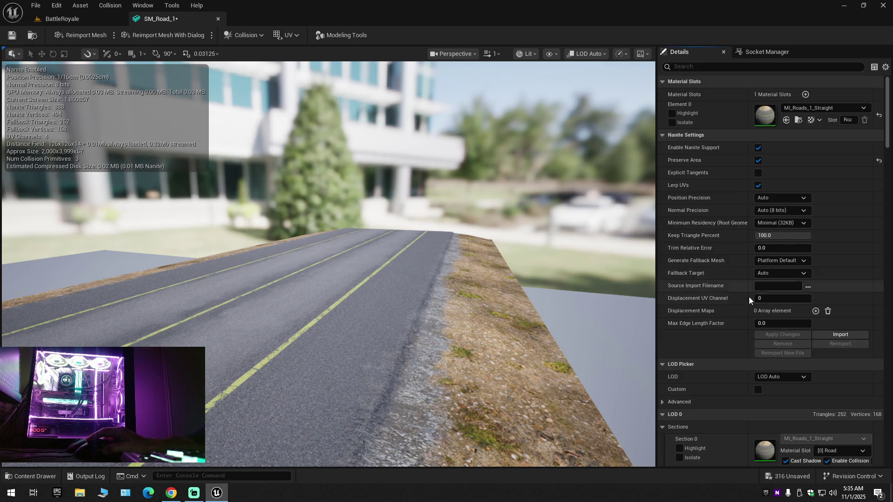
# Step: Switch the preview to LOD 1 and scroll to its reduction settings (32.0 Percent Triangles)
pyautogui.scroll(-3, 732, 356)
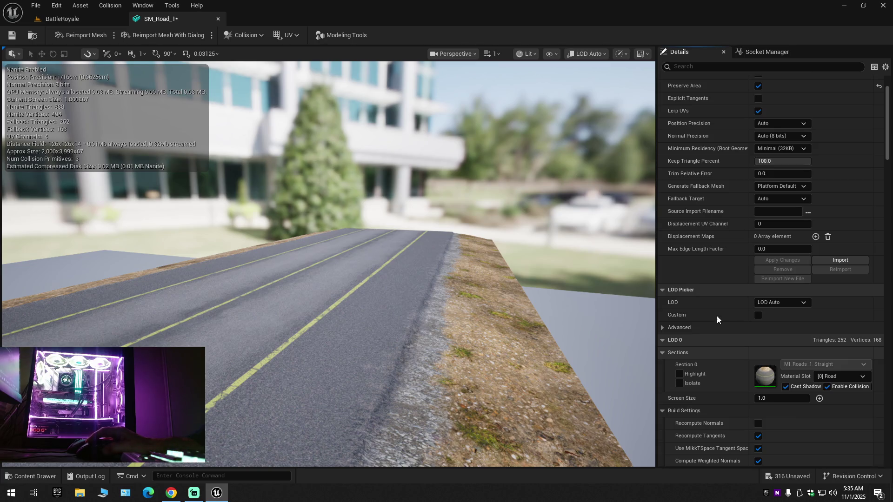
pyautogui.click(660, 328)
pyautogui.click(662, 328)
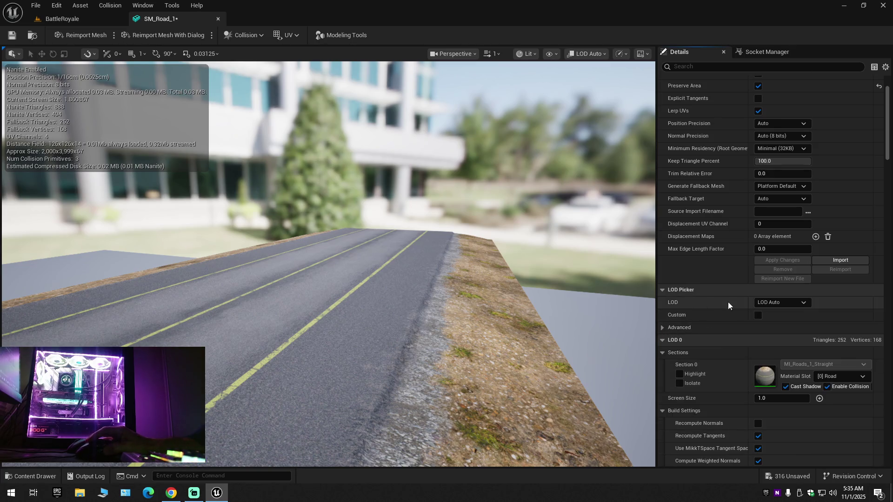
pyautogui.click(790, 303)
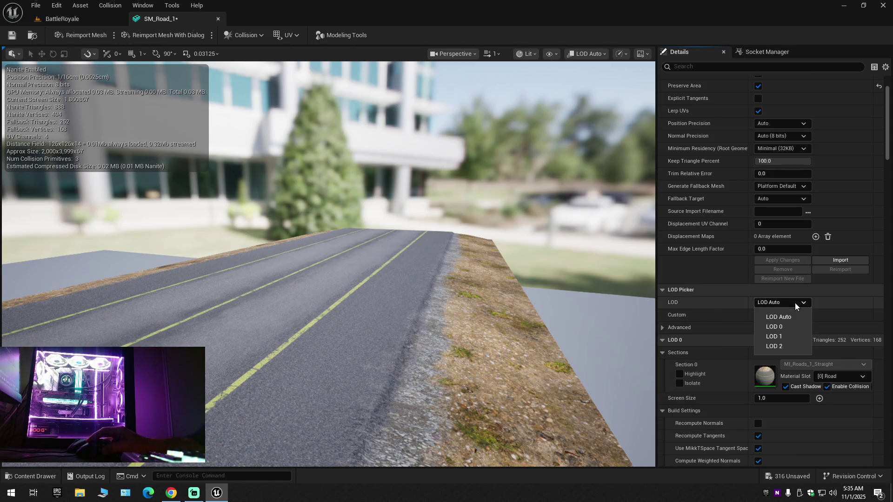
pyautogui.click(785, 336)
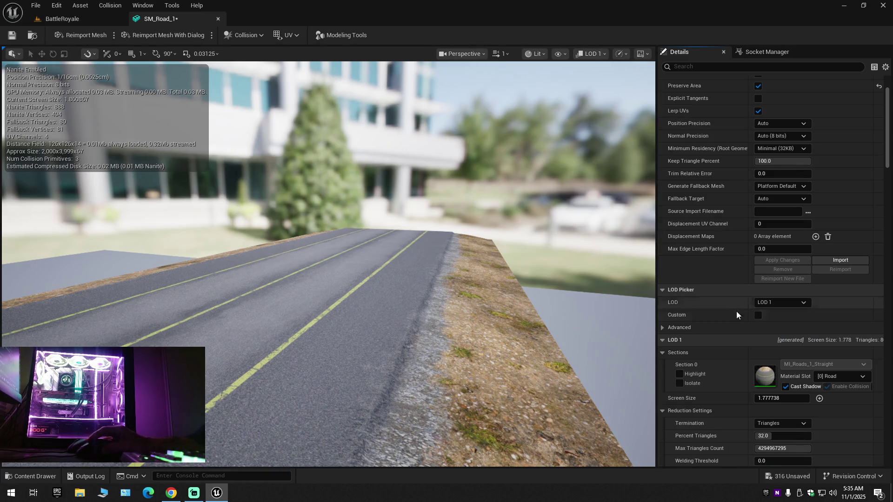
pyautogui.scroll(-2, 724, 328)
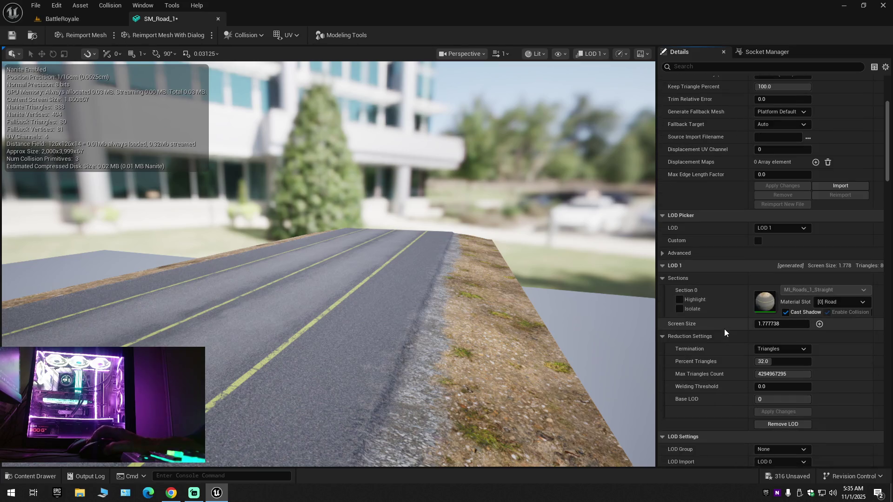
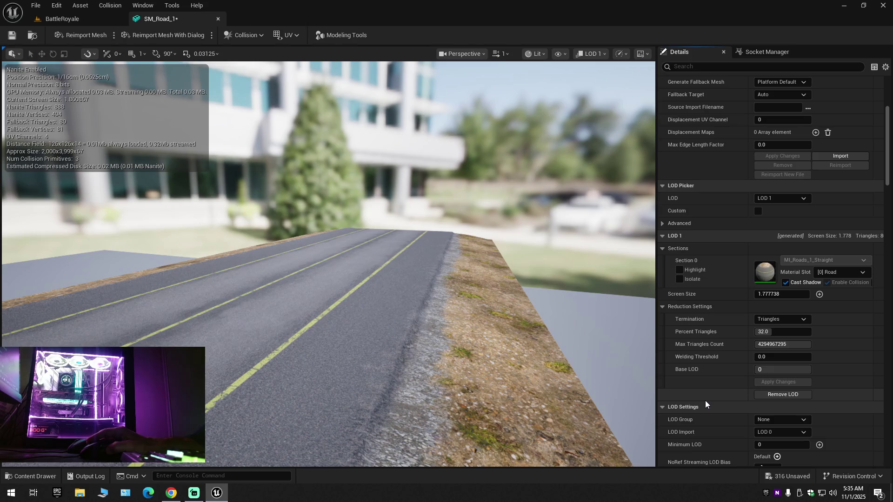
# Step: Leave LOD 1's Base LOD at 0 and save the SM_Road_1 mesh
pyautogui.click(767, 371)
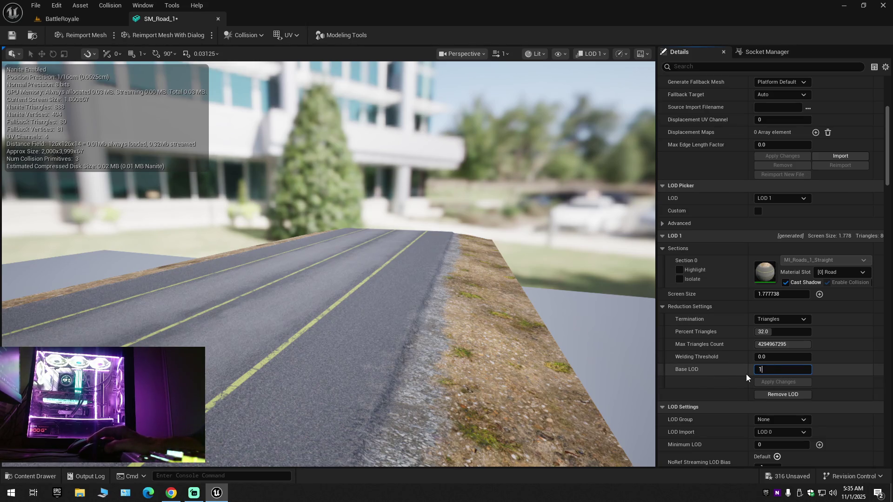
pyautogui.press('Return')
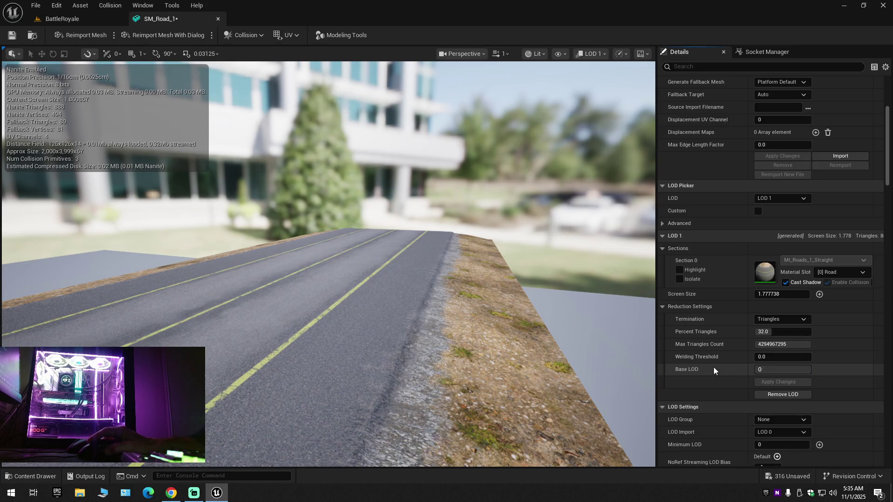
pyautogui.click(11, 35)
pyautogui.click(51, 20)
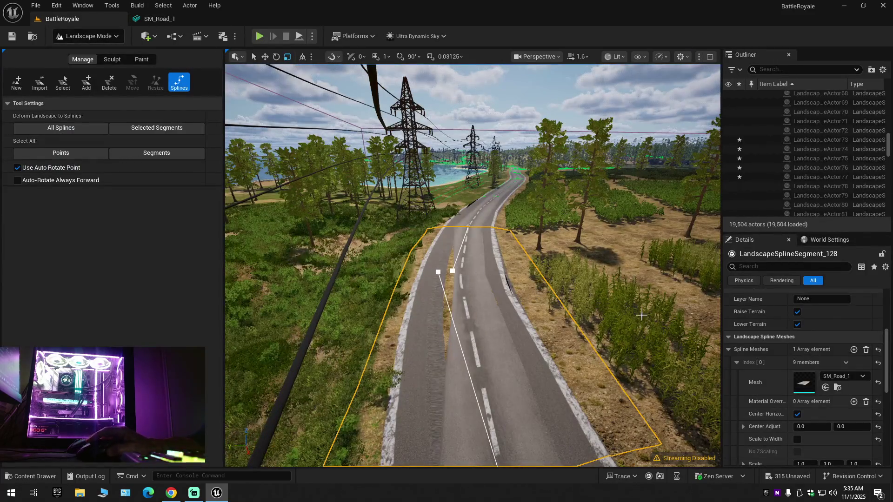
pyautogui.click(163, 19)
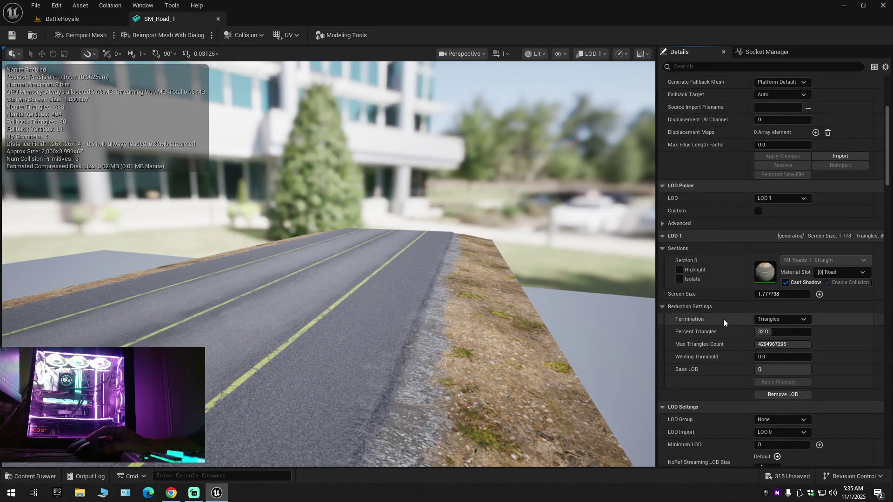
# Step: Preview LOD 2, LOD 1 and LOD 0 in turn, then set the LOD picker to LOD Auto
pyautogui.click(774, 204)
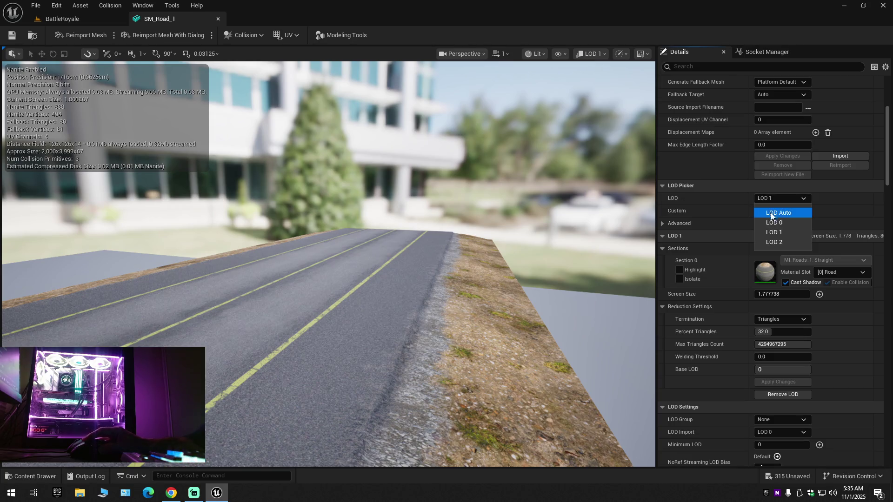
pyautogui.click(777, 239)
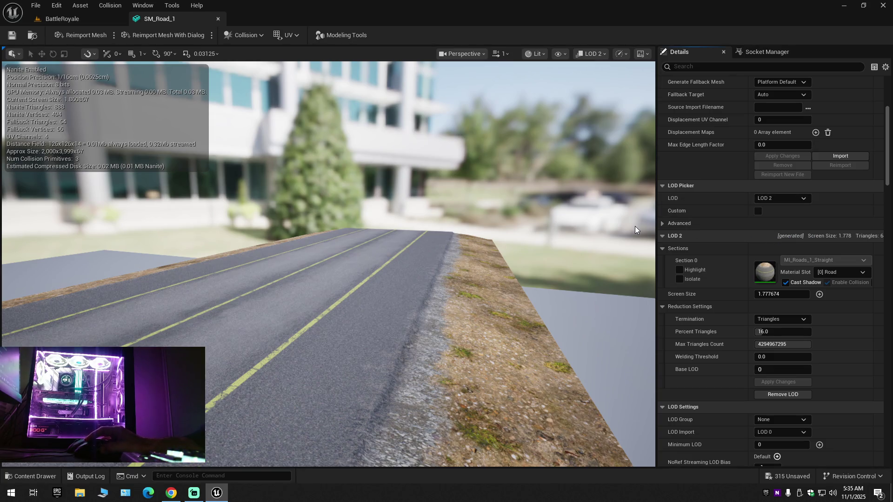
pyautogui.click(789, 199)
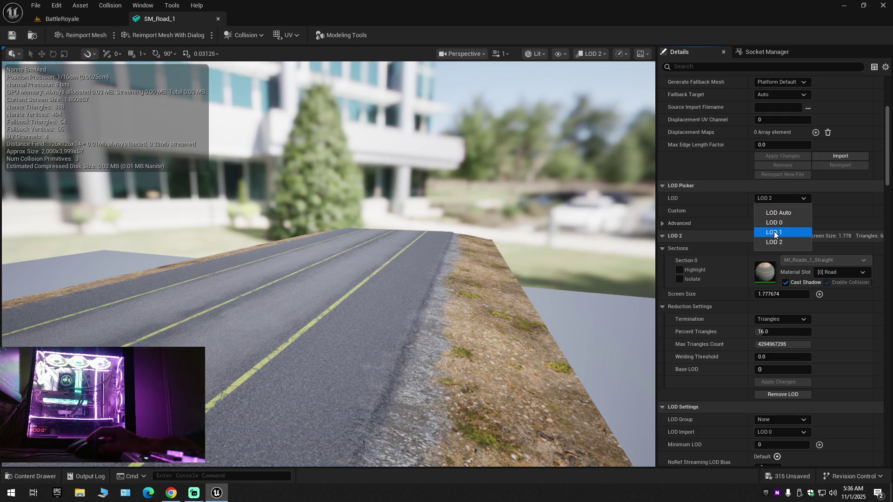
pyautogui.click(775, 232)
pyautogui.click(784, 200)
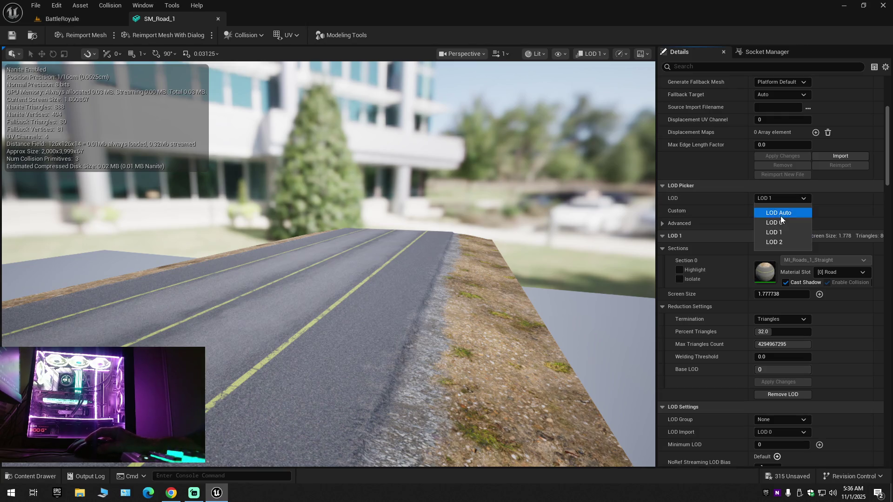
pyautogui.click(780, 222)
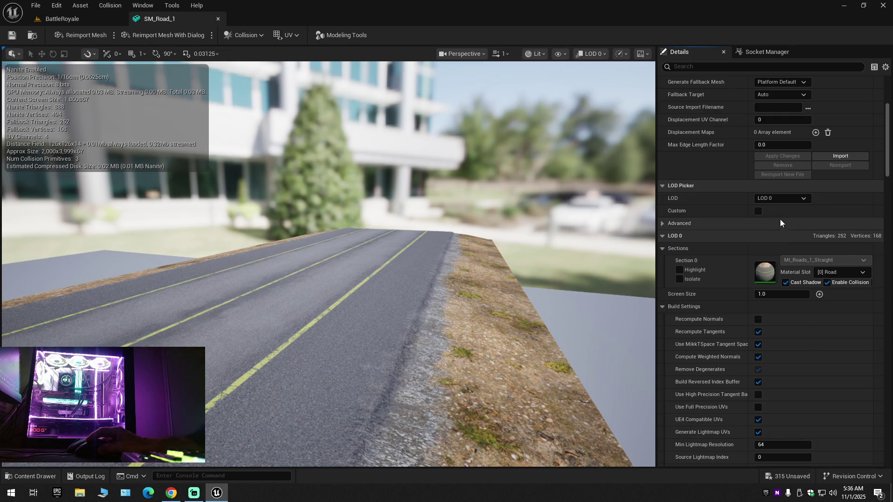
pyautogui.click(780, 200)
pyautogui.click(778, 211)
# Step: Preview LOD 1's reduction settings again, then LOD 2 at 16 percent triangles
pyautogui.click(778, 200)
pyautogui.click(779, 213)
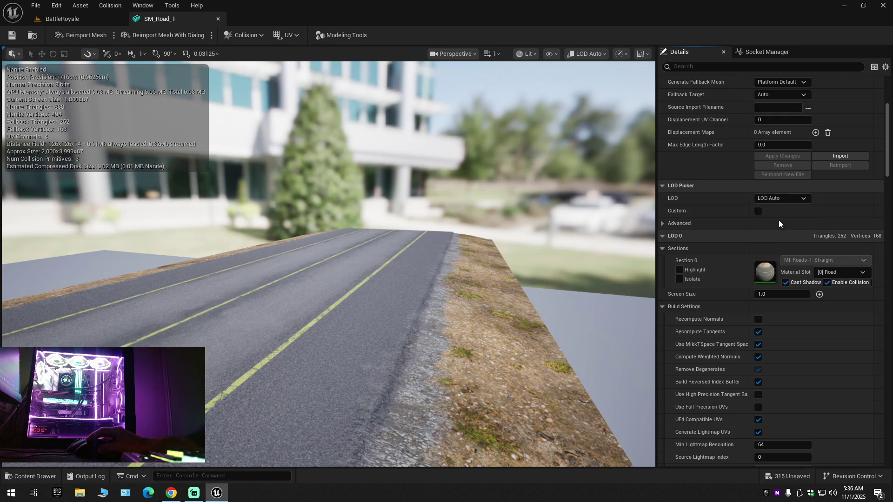
pyautogui.click(779, 200)
pyautogui.click(777, 232)
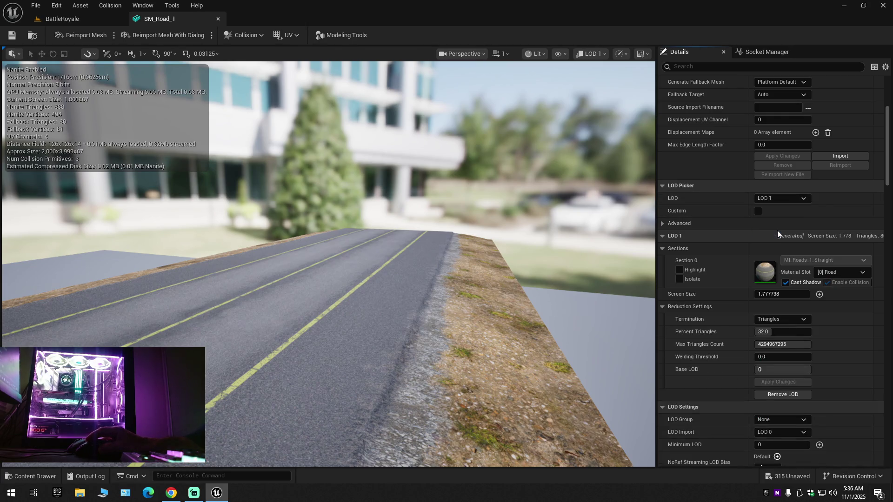
pyautogui.click(781, 200)
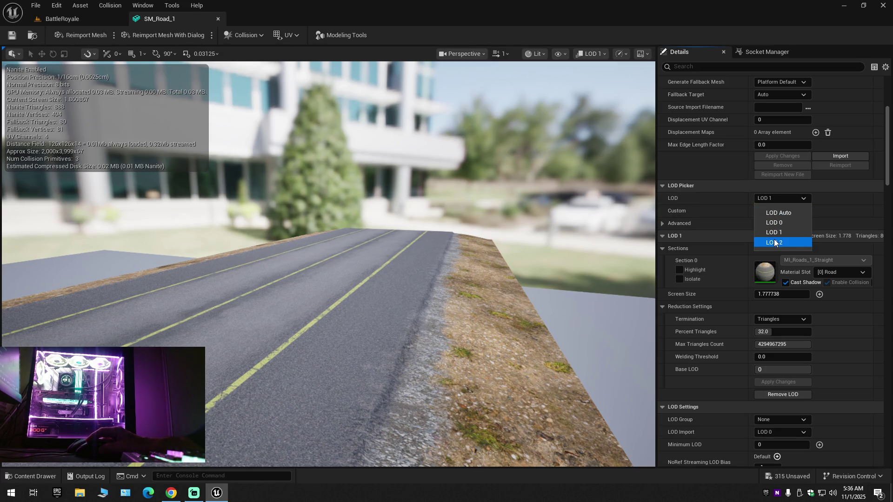
pyautogui.click(774, 239)
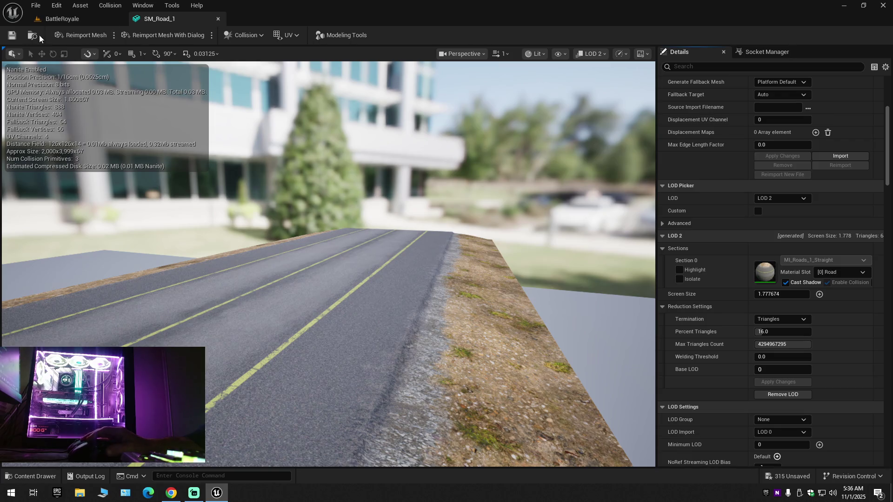
# Step: Save the road mesh again and go back to the LOD 1 preview
pyautogui.click(12, 37)
pyautogui.click(65, 19)
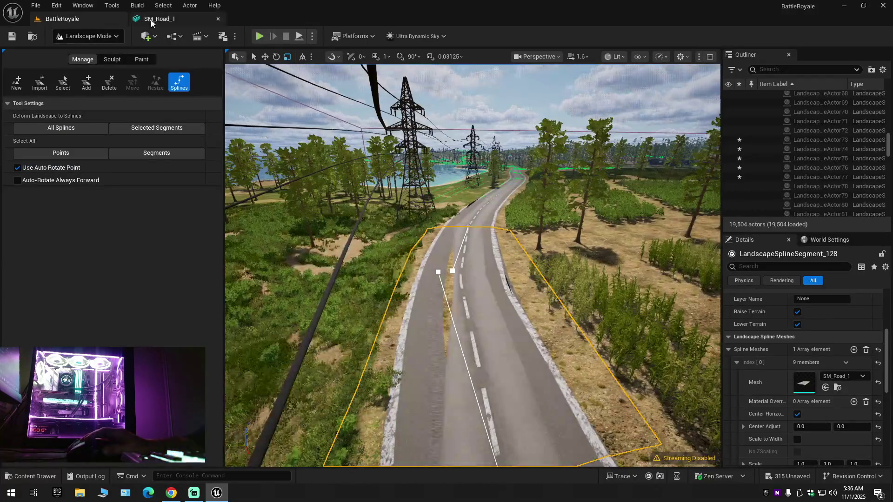
pyautogui.click(170, 24)
pyautogui.click(787, 197)
pyautogui.click(783, 229)
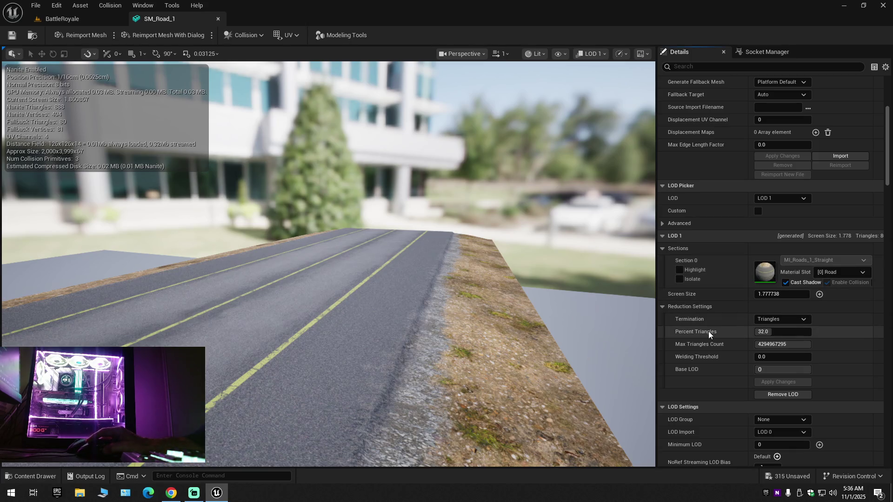
pyautogui.click(768, 332)
pyautogui.write('100')
pyautogui.press('Return')
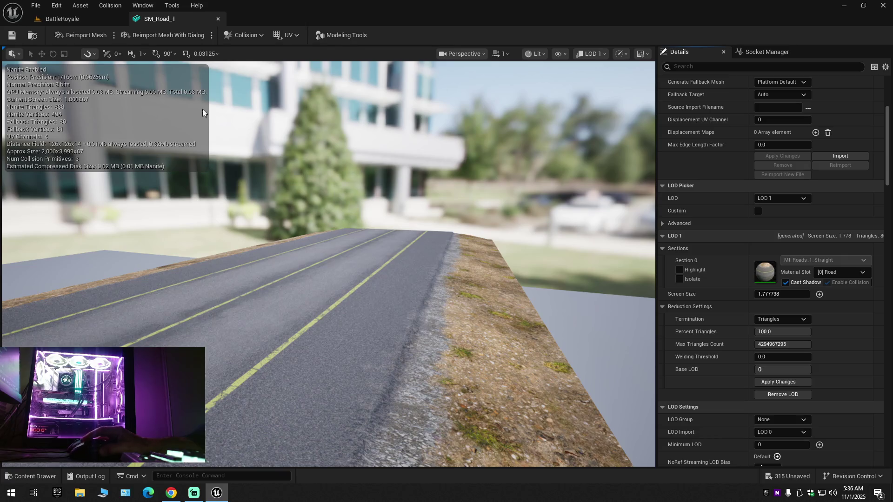
pyautogui.click(56, 18)
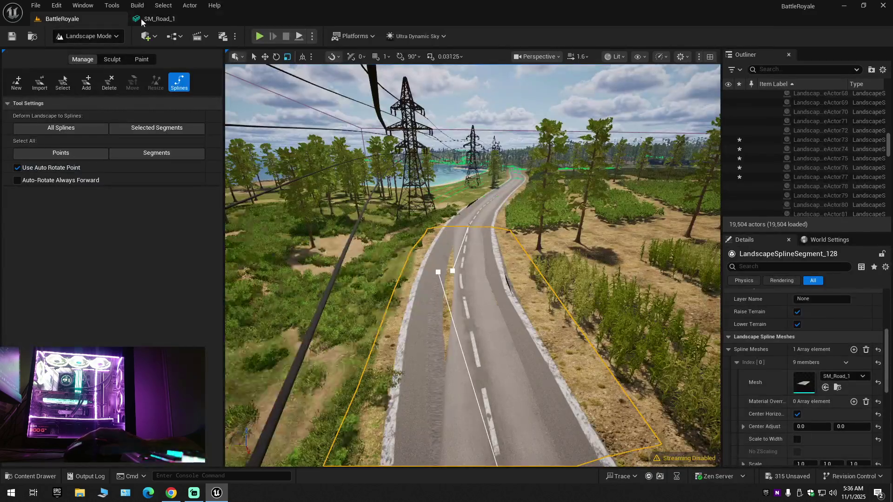
pyautogui.click(162, 19)
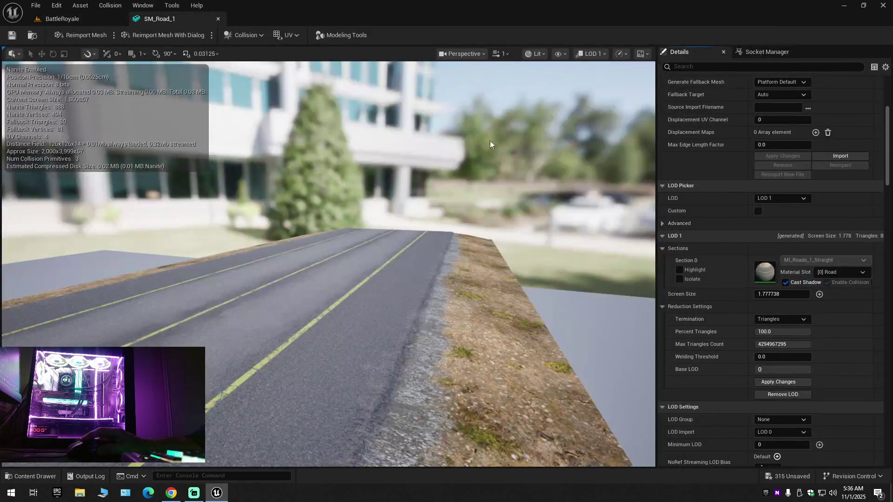
pyautogui.click(782, 198)
pyautogui.click(778, 210)
pyautogui.click(776, 199)
pyautogui.click(772, 221)
pyautogui.click(776, 202)
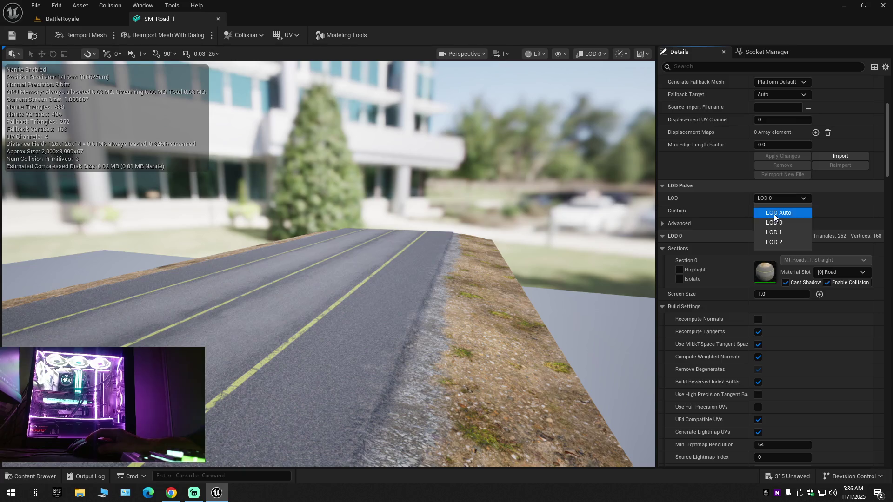
pyautogui.click(772, 234)
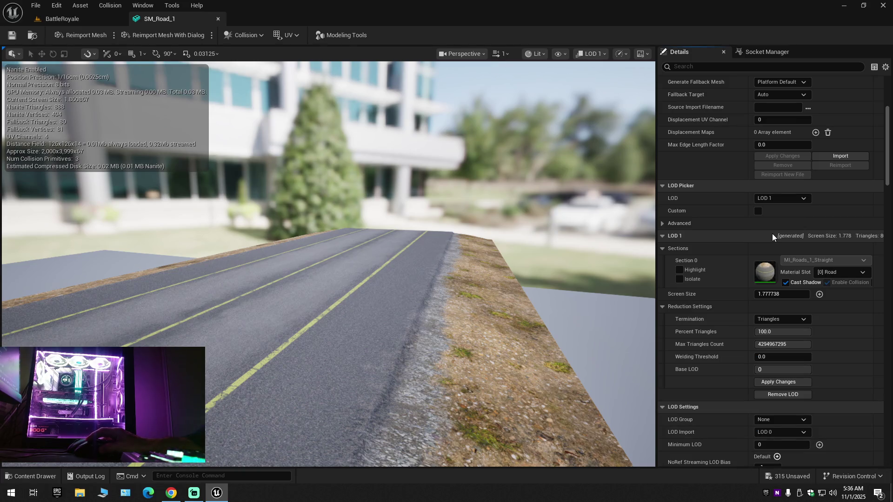
pyautogui.click(776, 200)
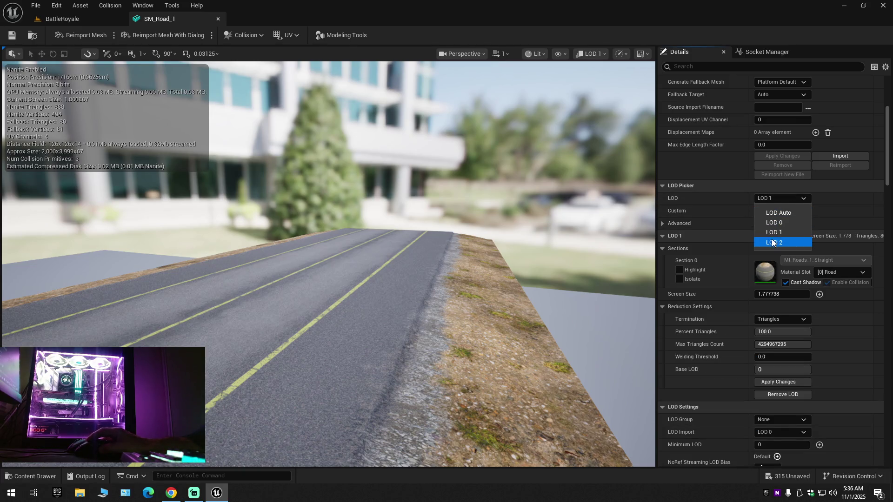
pyautogui.click(772, 240)
pyautogui.click(778, 200)
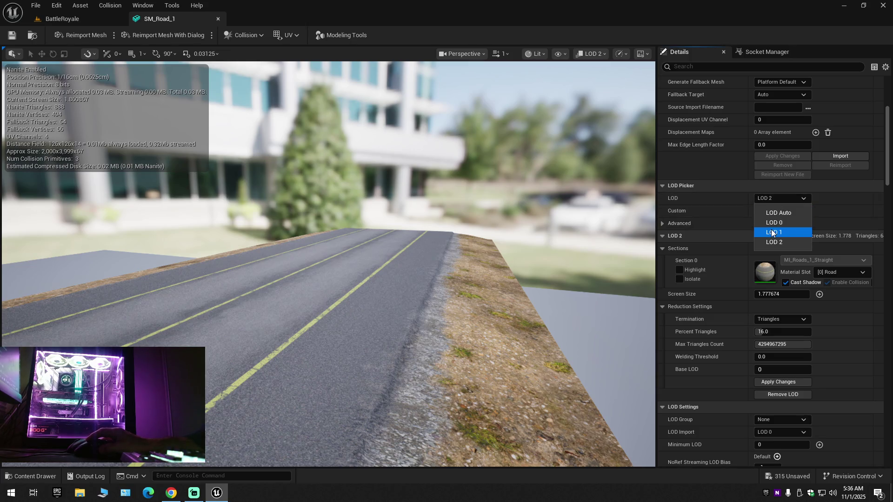
pyautogui.click(771, 232)
pyautogui.click(768, 331)
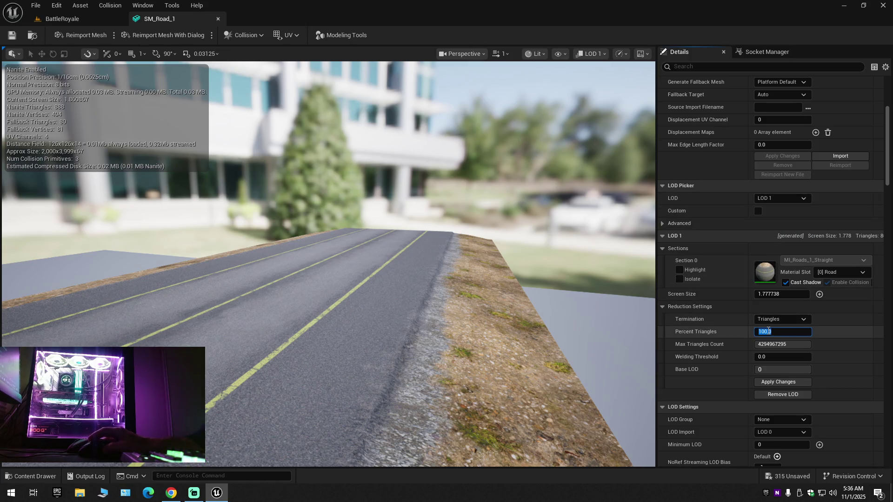
pyautogui.write('32')
pyautogui.press('Return')
pyautogui.moveTo(509, 209); pyautogui.dragTo(503, 171)
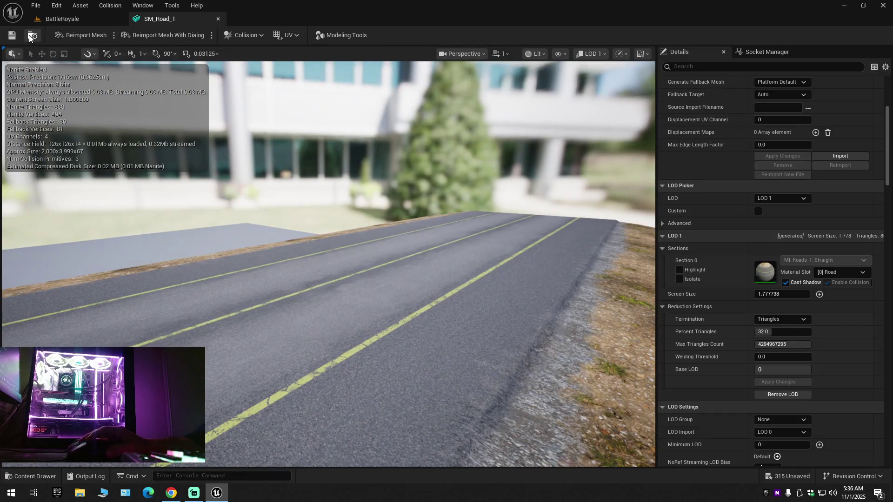
# Step: Frame the selected road spline segment in the BattleRoyale level, then pull back to a wide coastline view
pyautogui.click(84, 21)
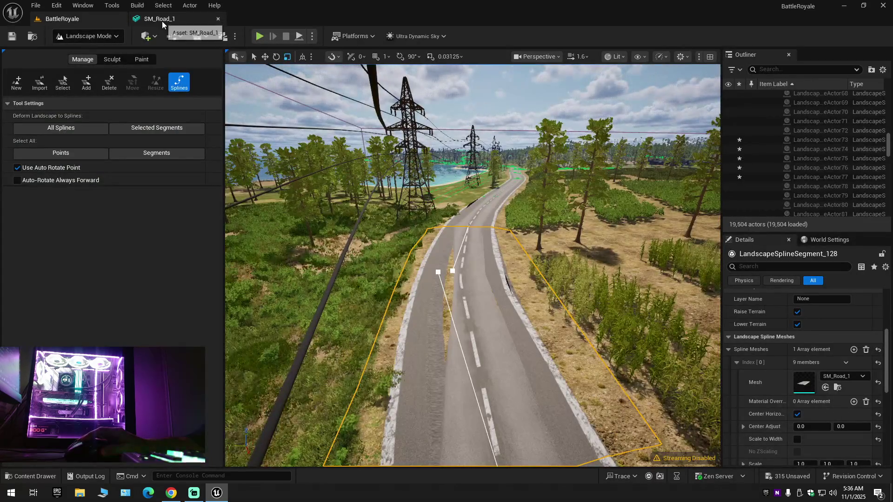
pyautogui.moveTo(472, 265); pyautogui.dragTo(521, 258)
pyautogui.press('f')
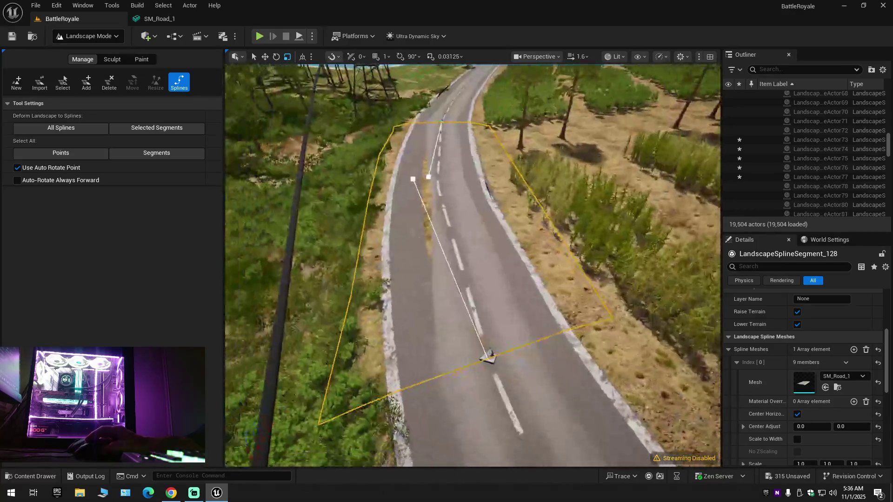
pyautogui.moveTo(473, 265)
pyautogui.mouseDown()
pyautogui.moveTo(496, 260)
pyautogui.moveTo(419, 241)
pyautogui.mouseUp()
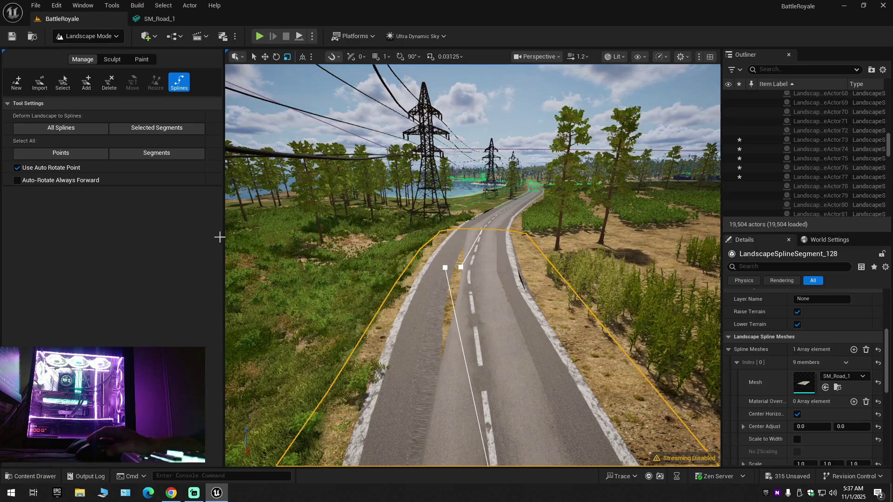
# Step: Select the whole connected road spline, filter its Details by 'an', then clear the search
pyautogui.hotkey('ctrl', 'a')
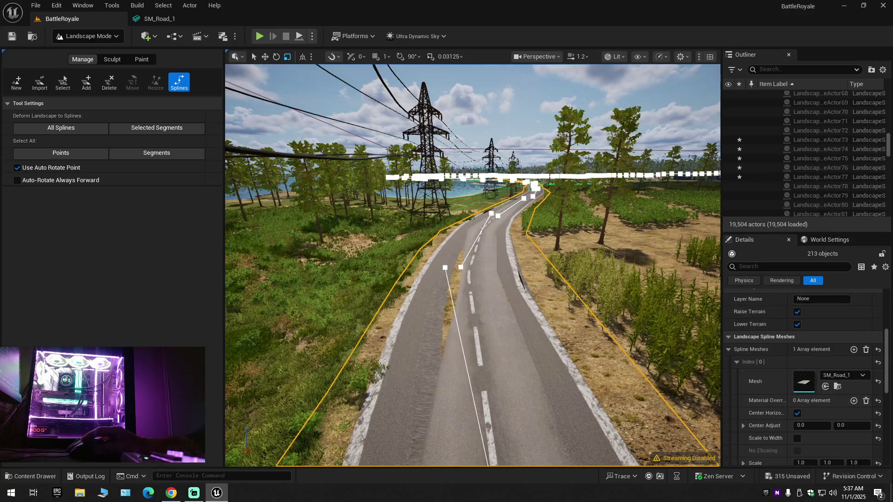
pyautogui.moveTo(887, 357)
pyautogui.mouseDown()
pyautogui.moveTo(891, 459)
pyautogui.moveTo(891, 295)
pyautogui.mouseUp()
pyautogui.click(763, 268)
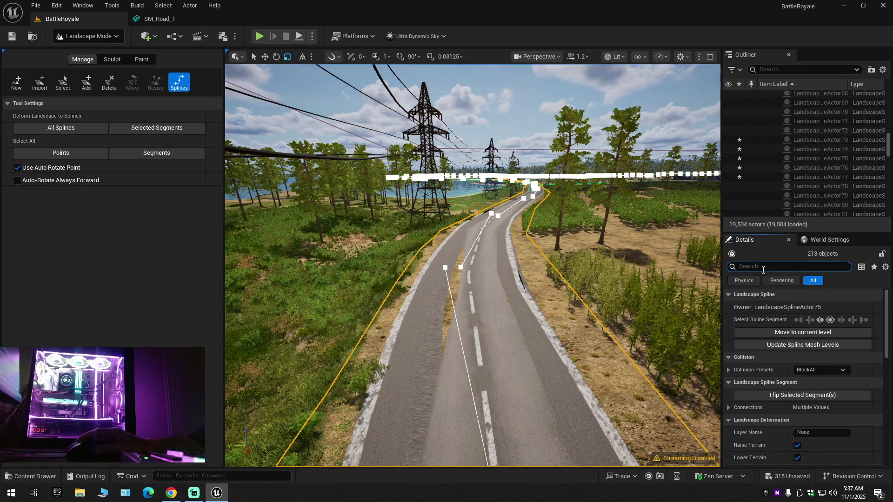
pyautogui.write('nan')
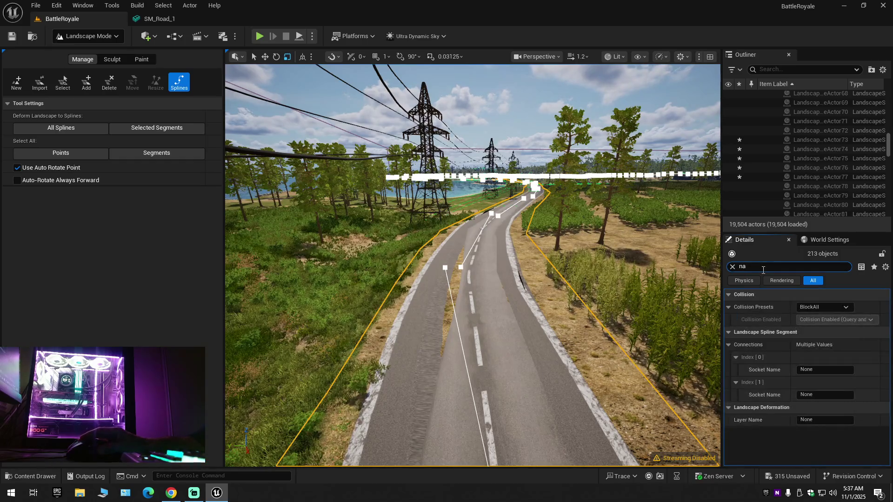
pyautogui.click(732, 267)
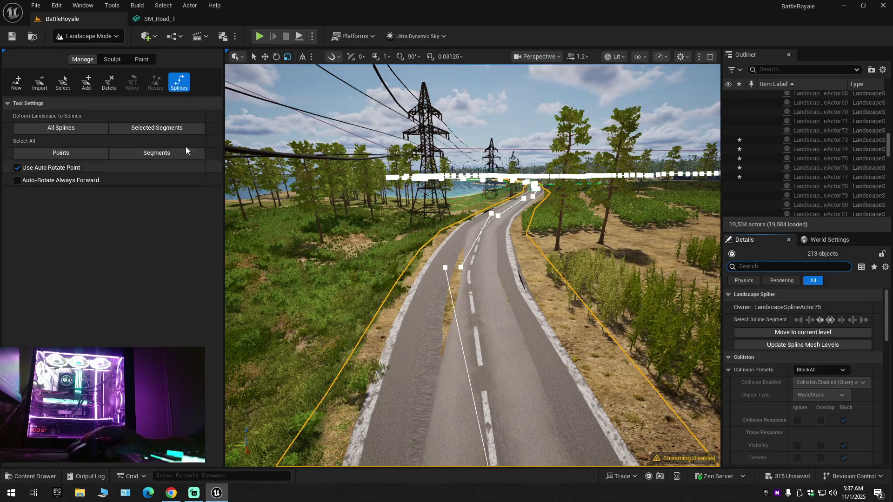
# Step: Switch from Landscape Mode back to Selection Mode and bring up the SM_Road_1 mesh tab
pyautogui.click(105, 35)
pyautogui.click(109, 48)
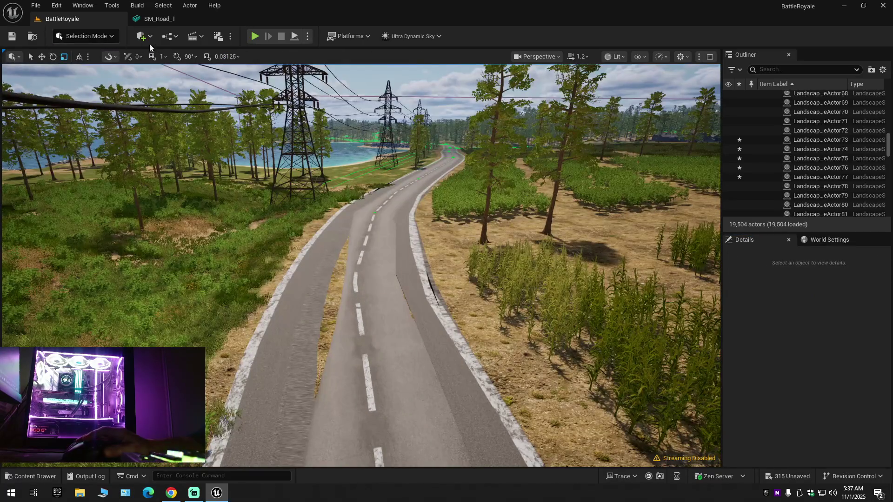
pyautogui.click(158, 19)
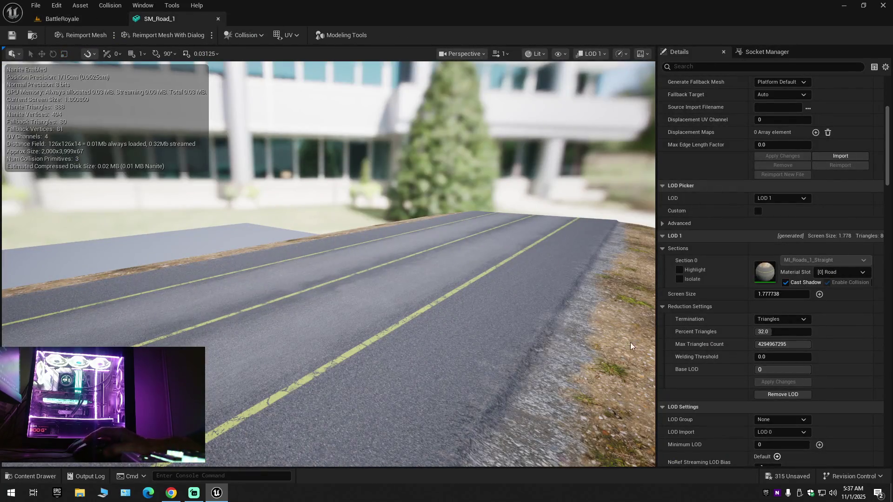
# Step: Set LOD 1's reduction Termination to Any
pyautogui.click(771, 320)
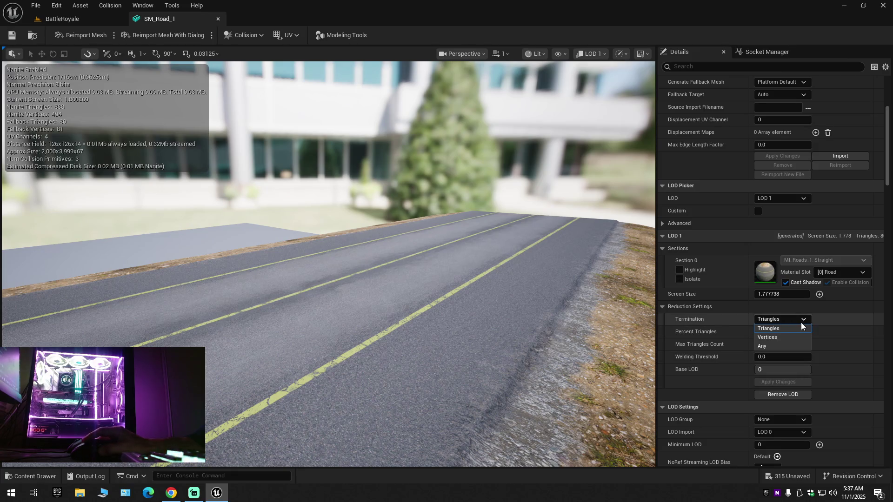
pyautogui.click(775, 346)
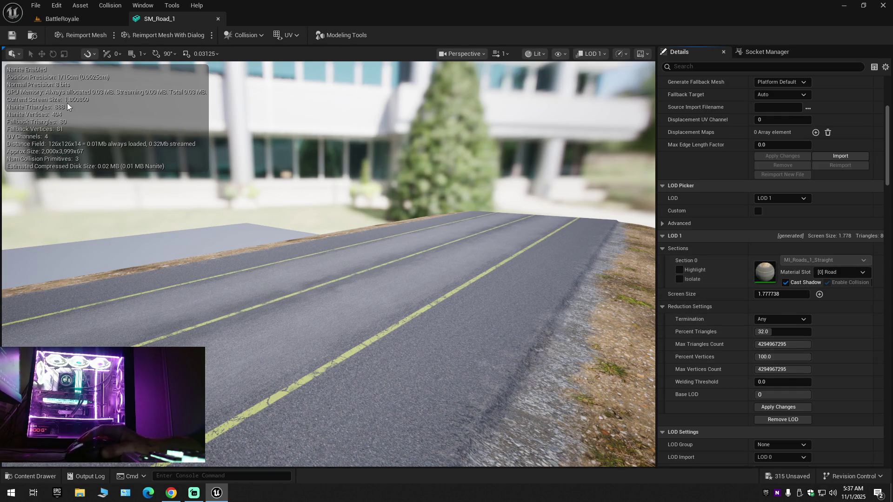
pyautogui.click(58, 21)
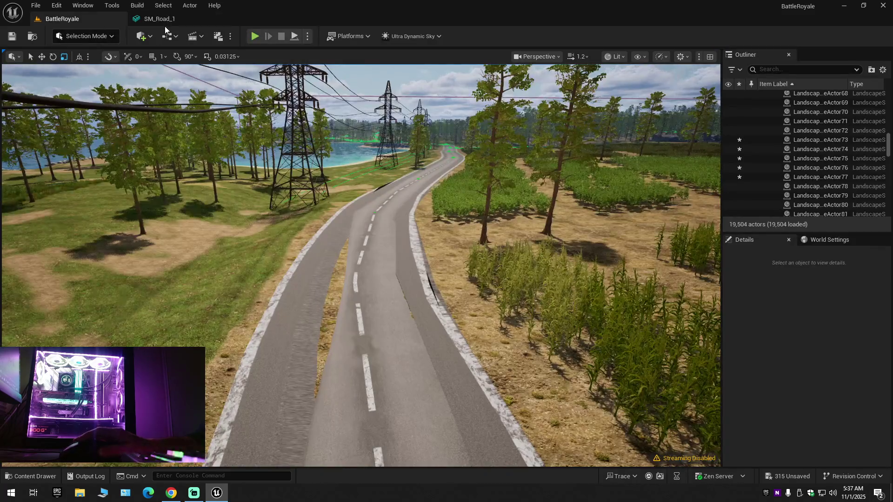
pyautogui.click(167, 23)
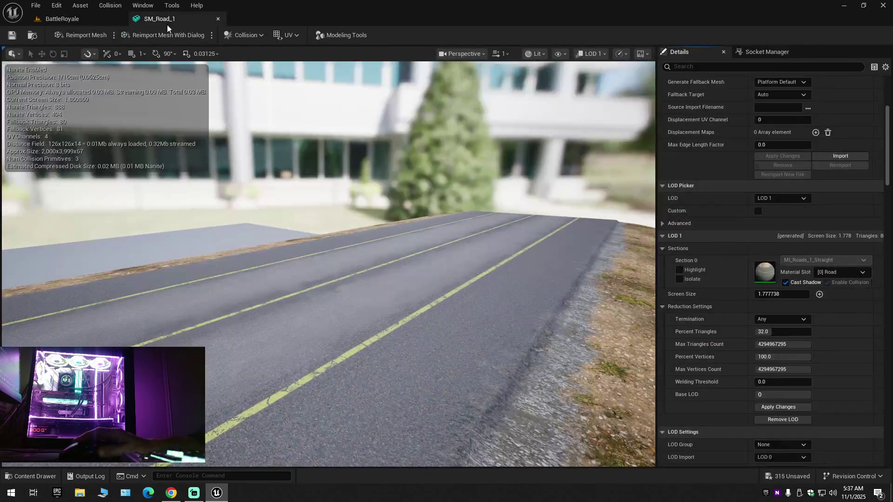
# Step: Preview LOD 2 of the road mesh, then return the LOD picker to LOD Auto
pyautogui.click(766, 198)
pyautogui.click(773, 237)
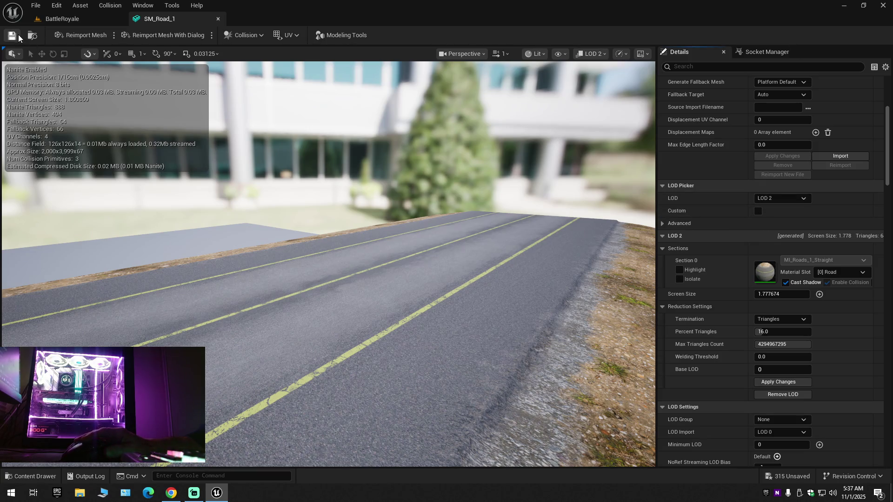
pyautogui.click(52, 19)
pyautogui.click(171, 22)
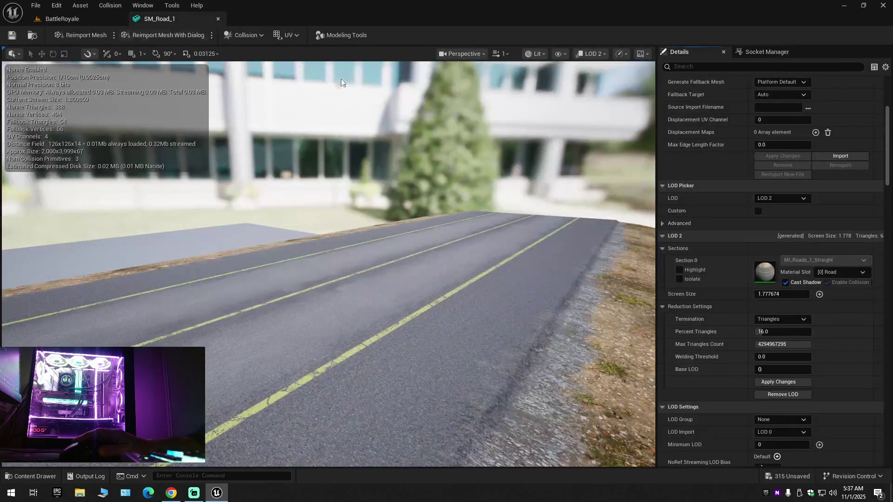
pyautogui.click(780, 199)
pyautogui.click(781, 213)
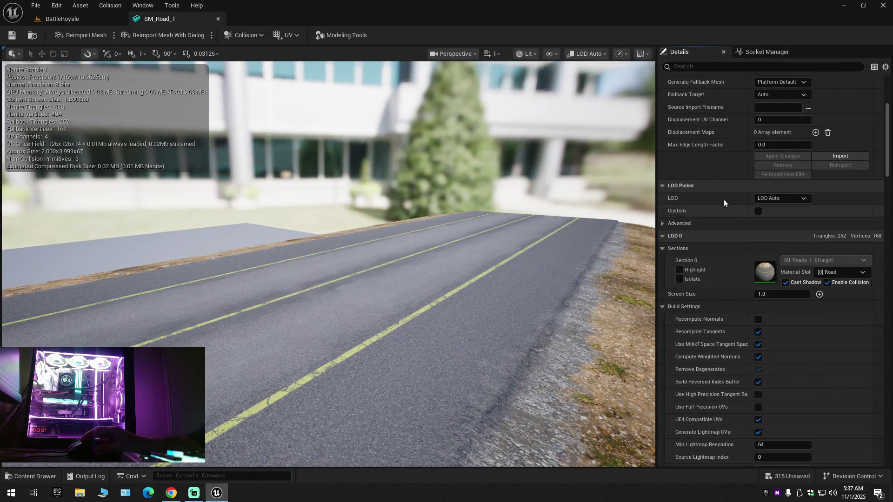
pyautogui.click(66, 22)
pyautogui.click(172, 24)
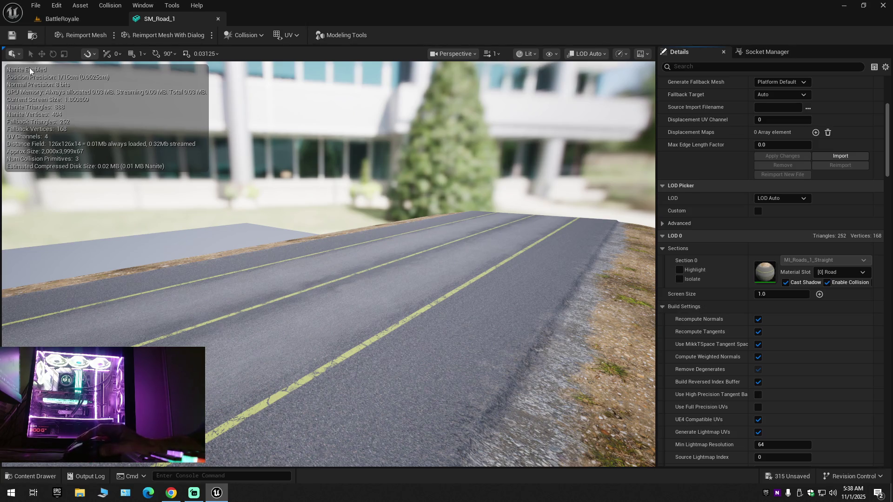
# Step: Scroll through the SM_Road_1 Details panel to review its LOD build settings
pyautogui.click(61, 21)
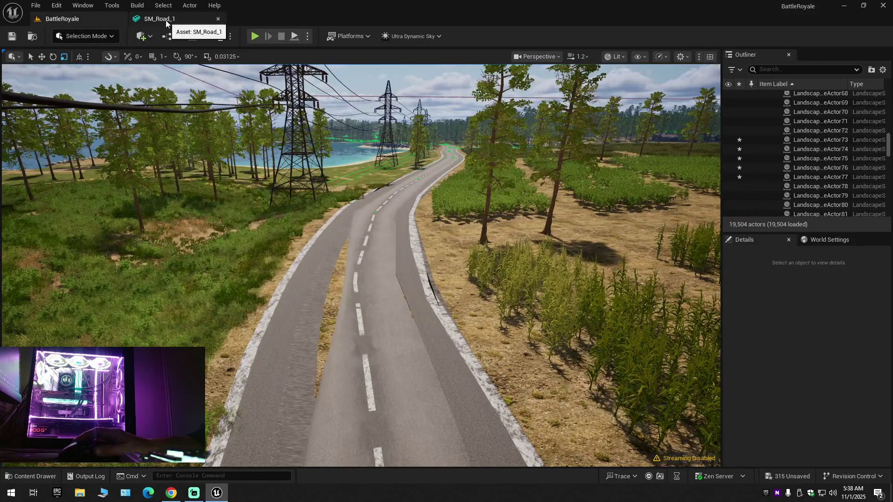
pyautogui.click(166, 20)
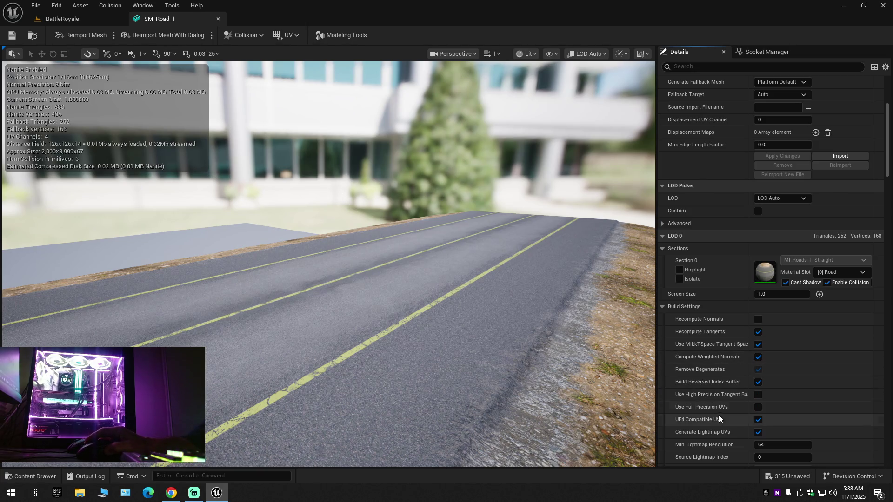
pyautogui.scroll(-4, 719, 417)
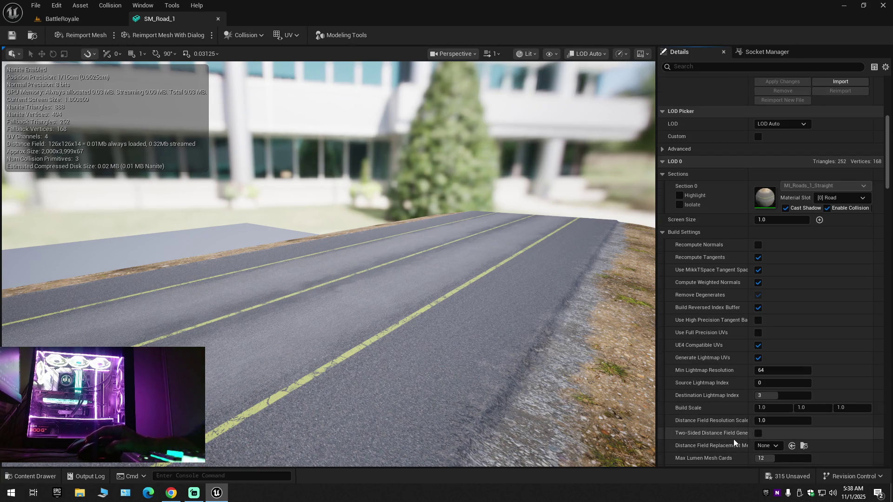
pyautogui.scroll(-5, 728, 449)
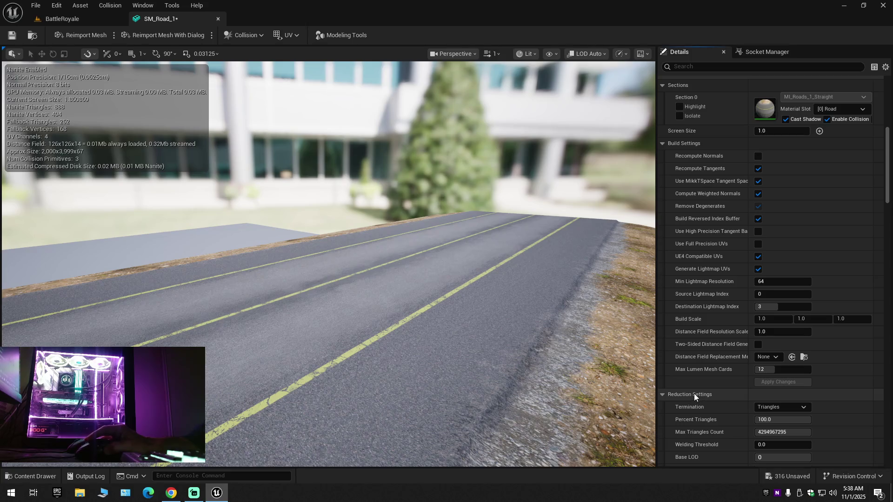
pyautogui.scroll(-4, 727, 413)
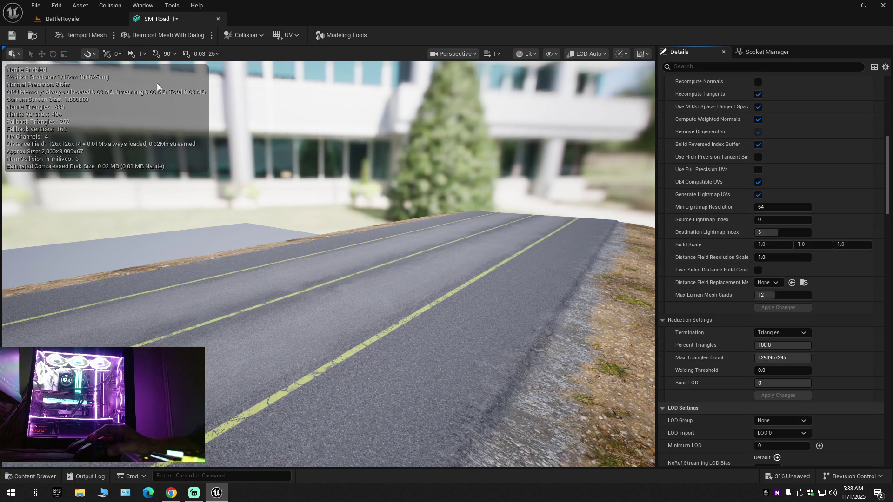
pyautogui.click(79, 18)
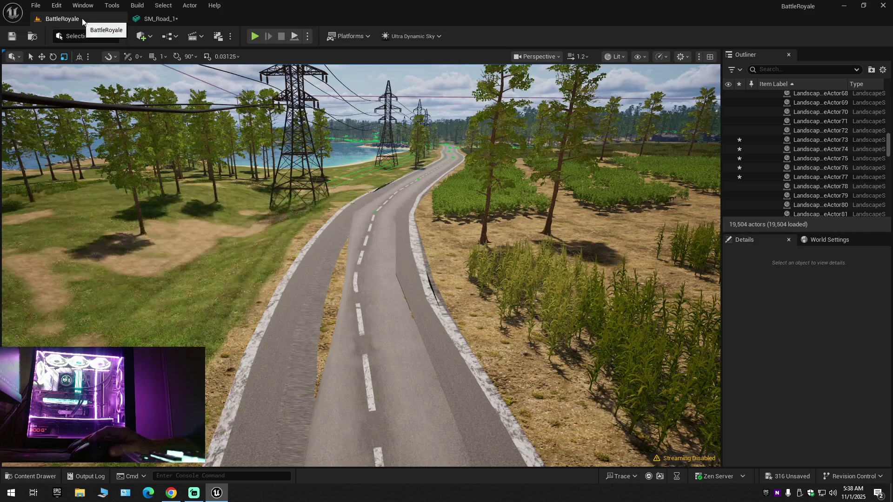
pyautogui.click(160, 19)
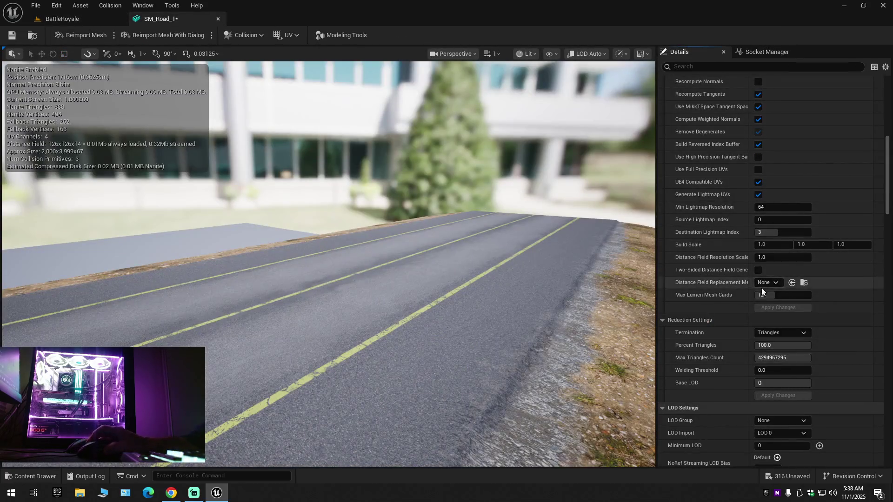
pyautogui.scroll(7, 761, 289)
pyautogui.scroll(3, 746, 283)
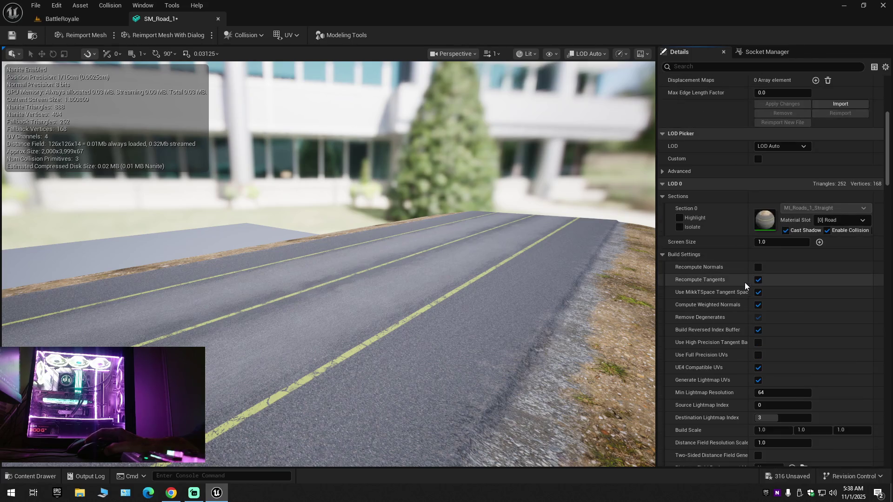
# Step: Preview LOD 1 and keep the mesh's LOD group at None
pyautogui.click(785, 147)
pyautogui.click(772, 179)
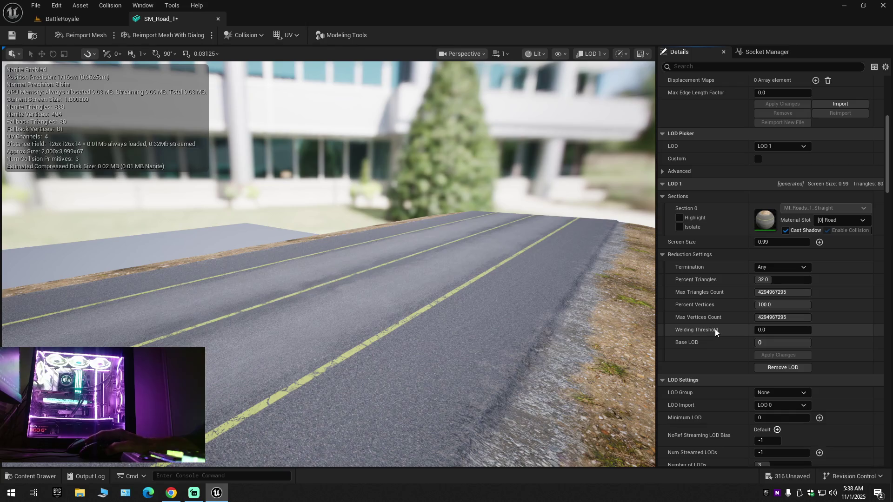
pyautogui.scroll(-4, 715, 328)
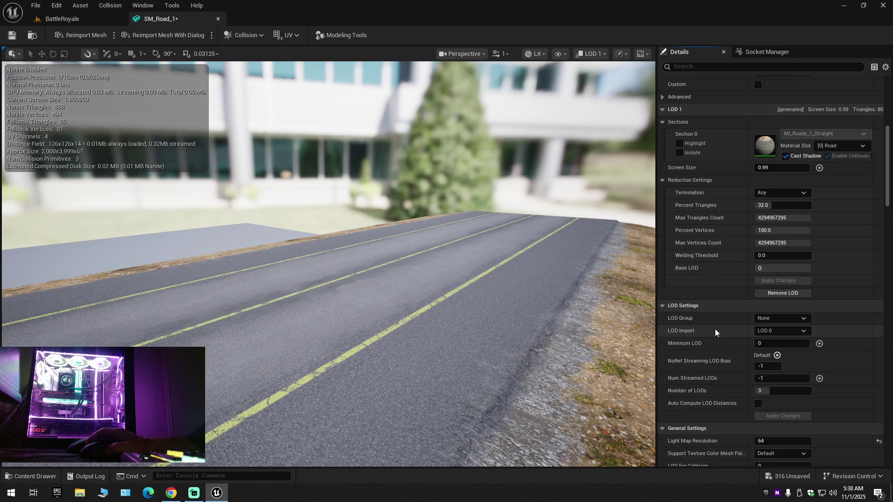
pyautogui.click(776, 320)
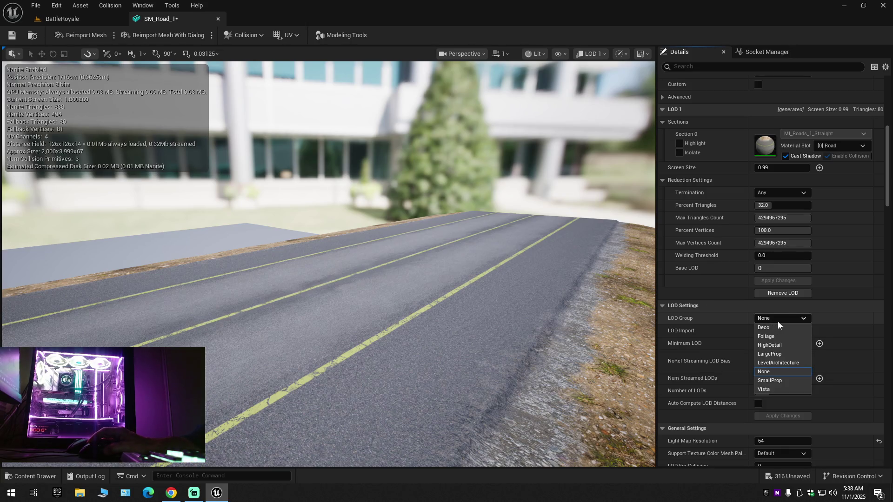
pyautogui.click(777, 322)
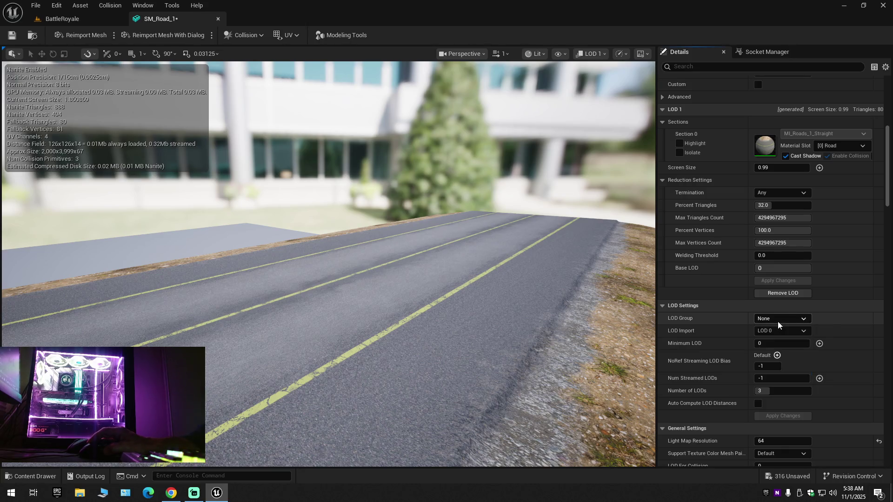
# Step: Set LOD 1's Termination to Triangles and apply the reduction changes
pyautogui.click(780, 190)
pyautogui.click(779, 202)
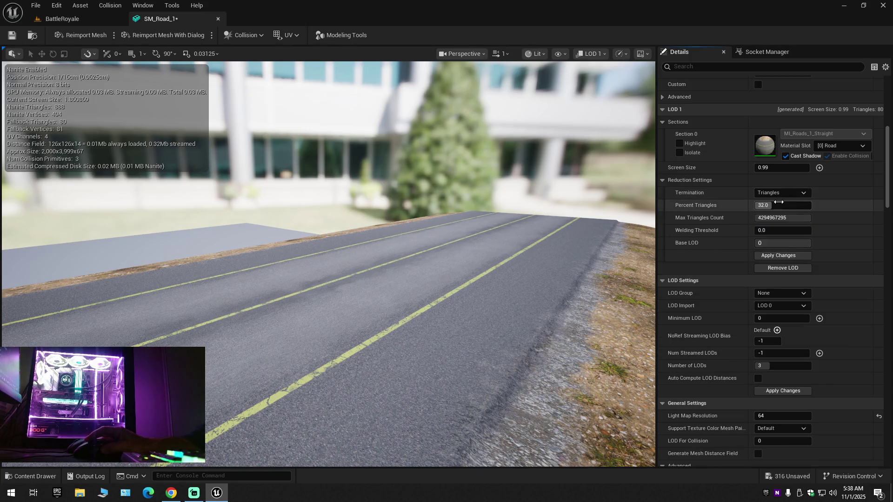
pyautogui.click(769, 255)
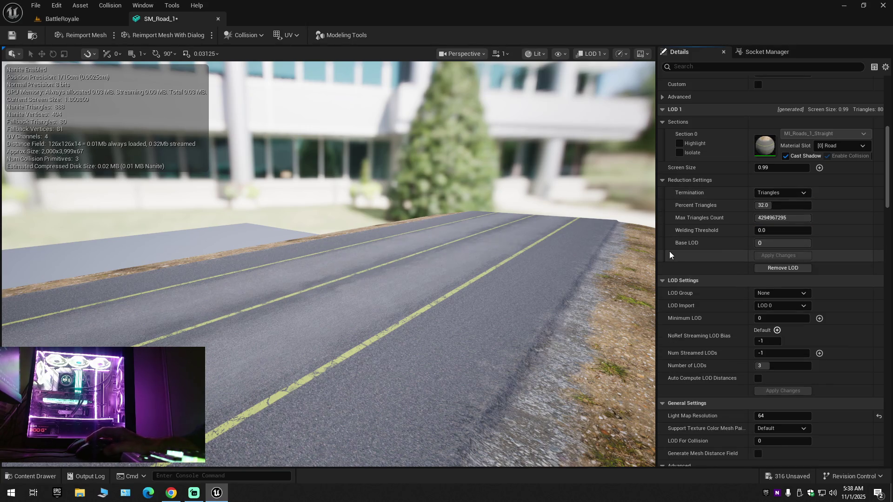
pyautogui.click(70, 18)
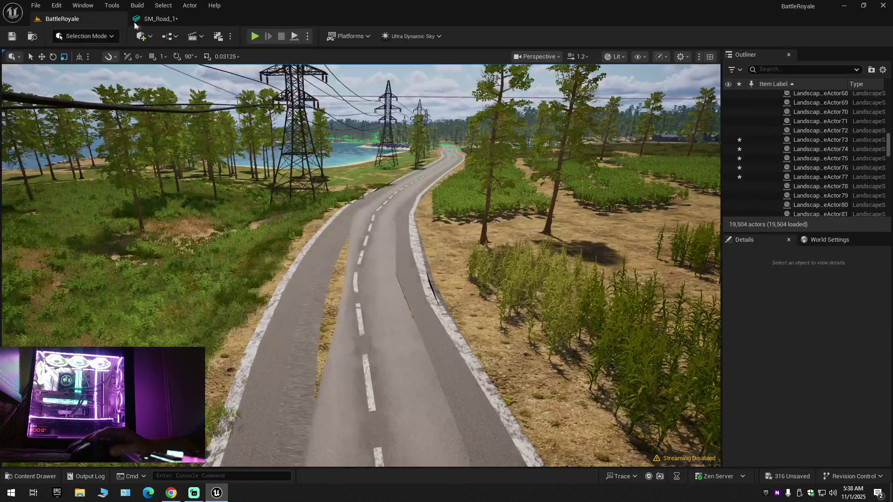
pyautogui.click(163, 19)
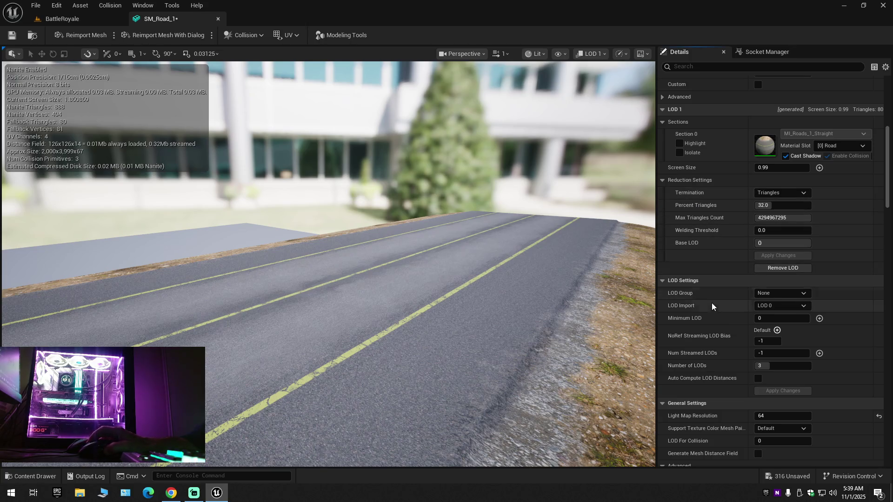
# Step: Tick Custom in the LOD Picker to enable custom LOD selection
pyautogui.scroll(-5, 709, 313)
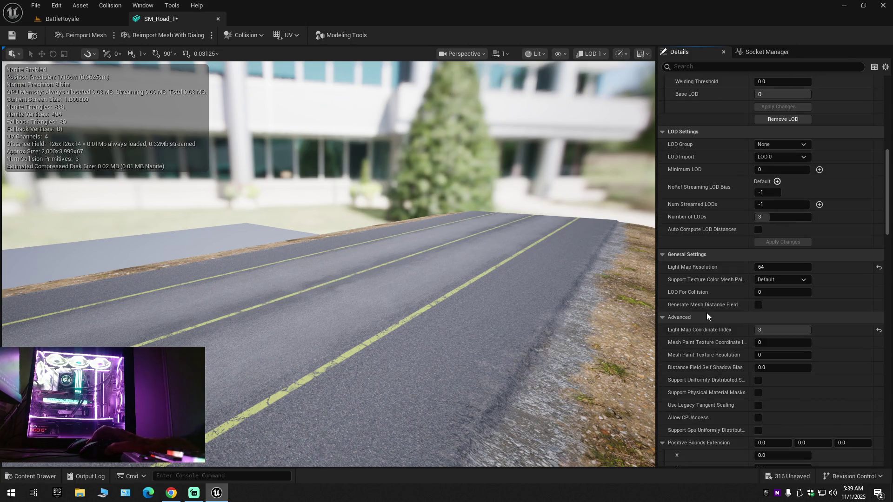
pyautogui.scroll(-4, 707, 313)
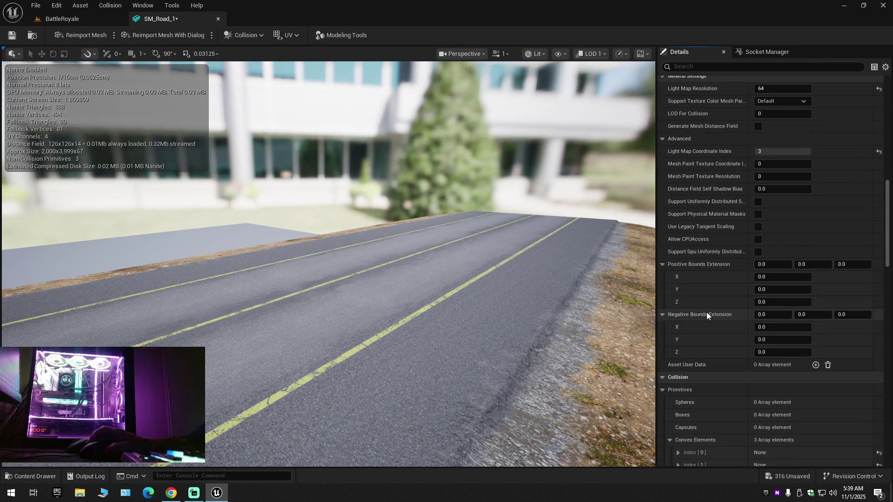
pyautogui.scroll(4, 706, 312)
pyautogui.scroll(2, 707, 322)
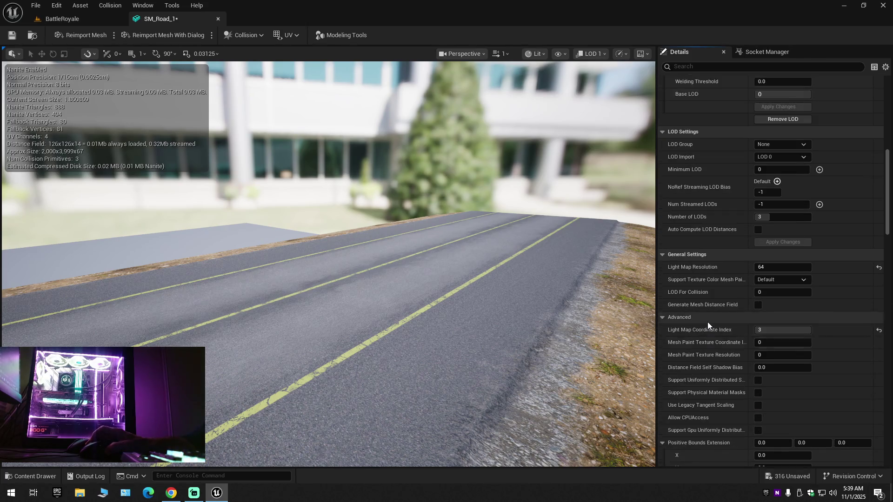
pyautogui.scroll(5, 709, 325)
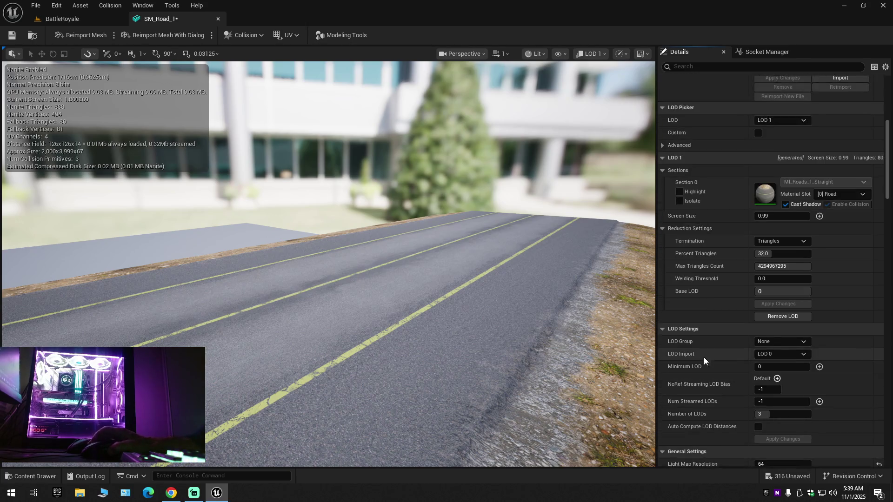
pyautogui.scroll(1, 703, 364)
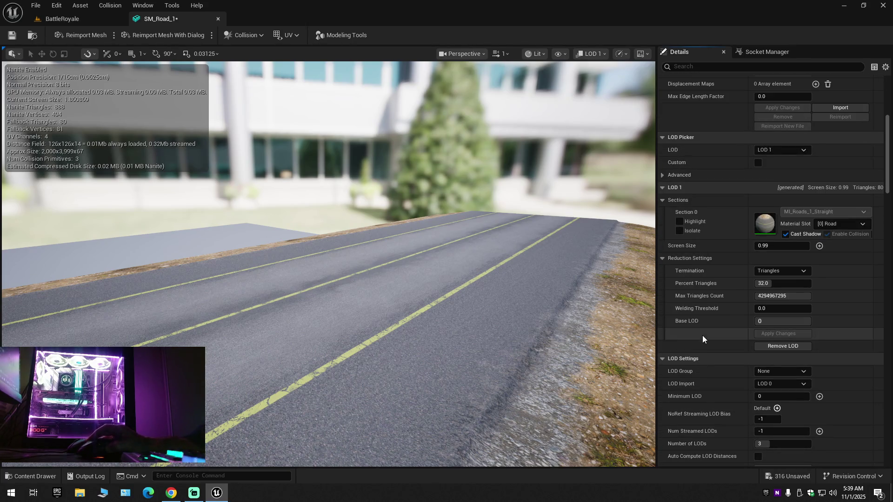
pyautogui.click(758, 162)
pyautogui.scroll(1, 711, 356)
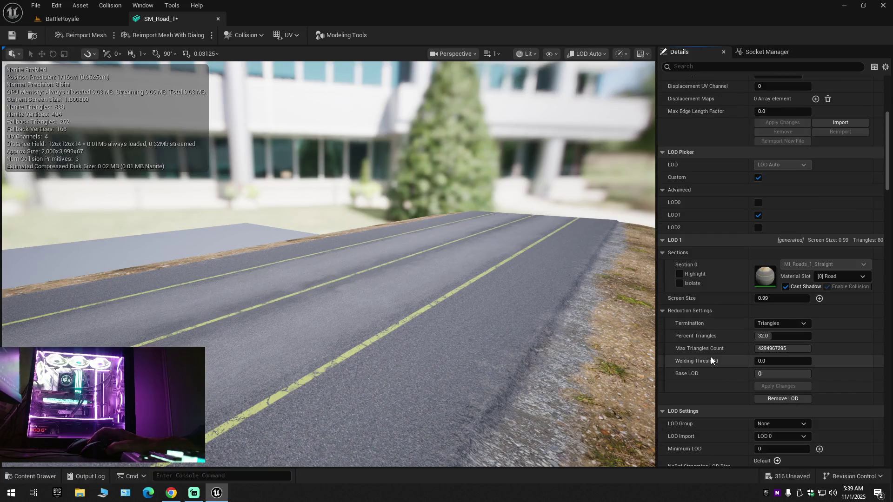
# Step: Save SM_Road_1, toggle LOD2 in the custom LOD list, and close the mesh editor
pyautogui.click(13, 36)
pyautogui.click(73, 18)
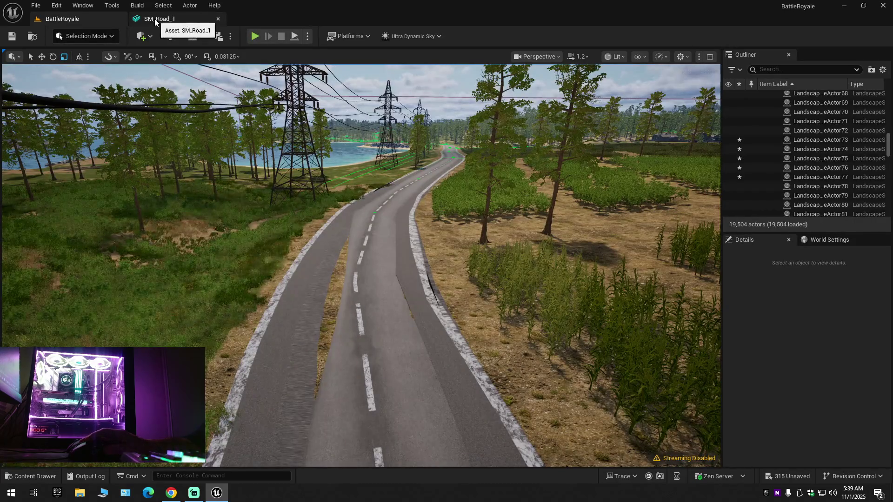
pyautogui.click(155, 19)
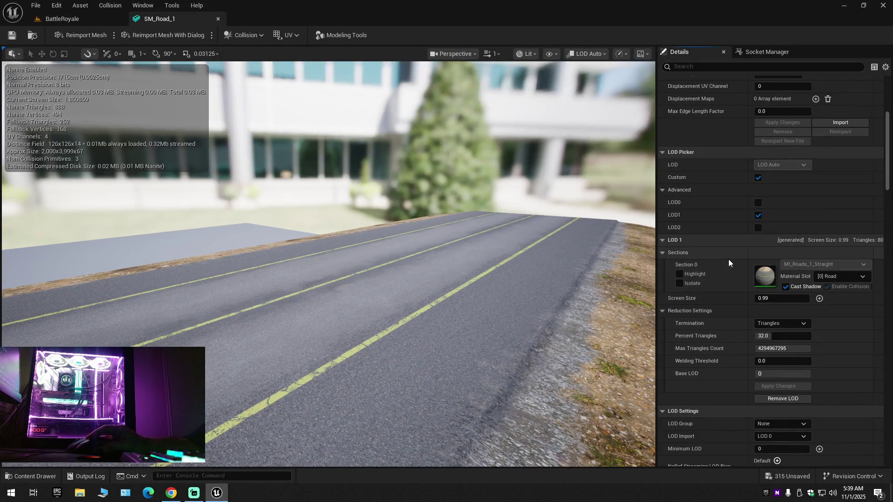
pyautogui.click(758, 228)
pyautogui.click(218, 18)
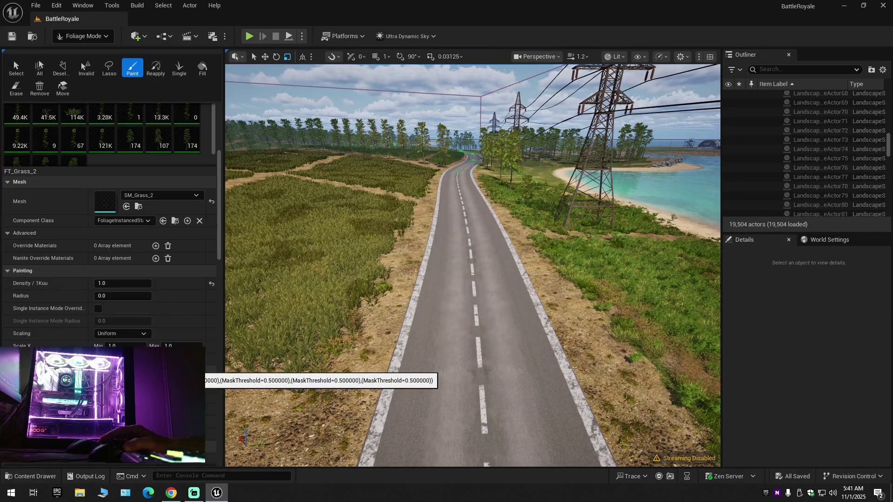
pyautogui.scroll(-6, 112, 279)
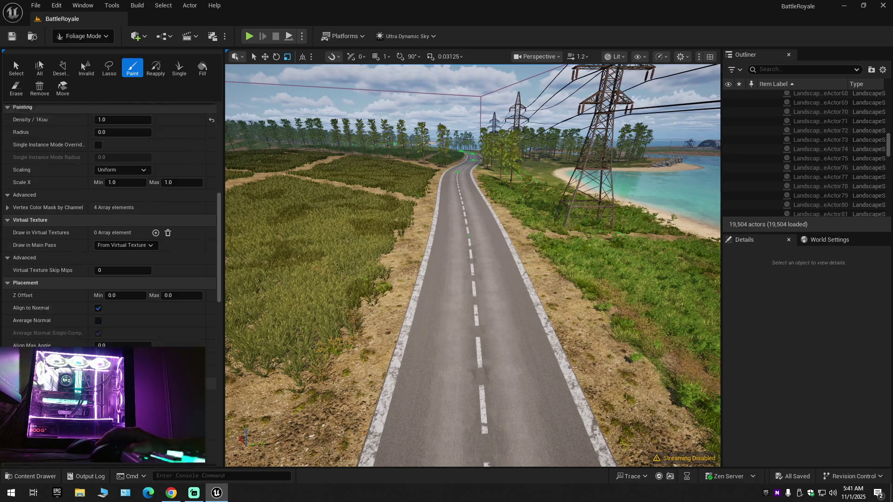
pyautogui.scroll(-2, 111, 224)
pyautogui.scroll(-2, 112, 223)
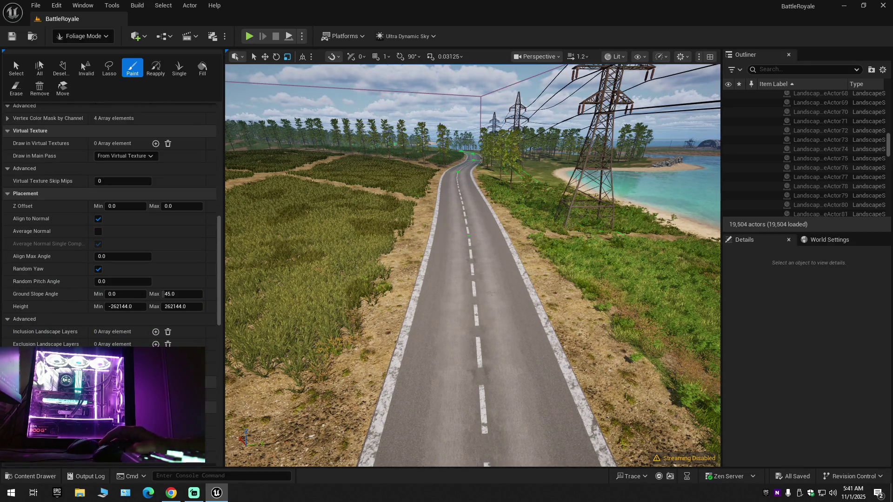
pyautogui.scroll(-4, 112, 223)
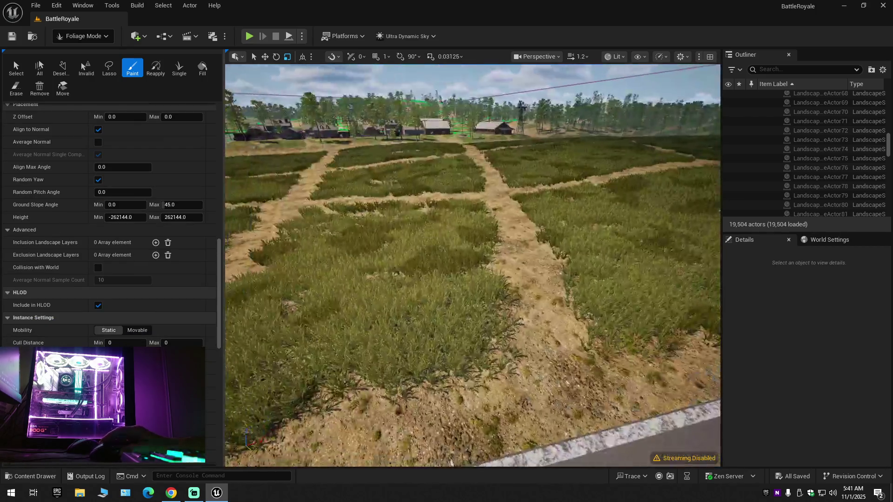
pyautogui.scroll(2, 473, 265)
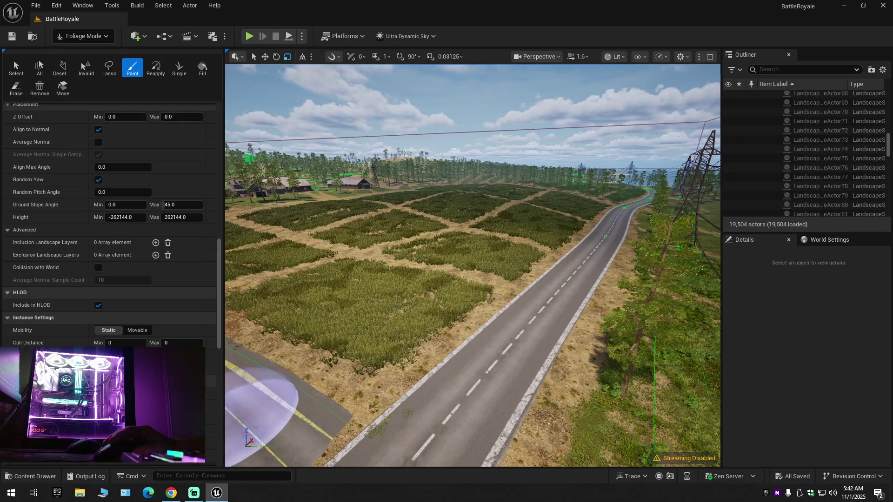
pyautogui.moveTo(114, 343); pyautogui.dragTo(123, 343)
pyautogui.click(127, 343)
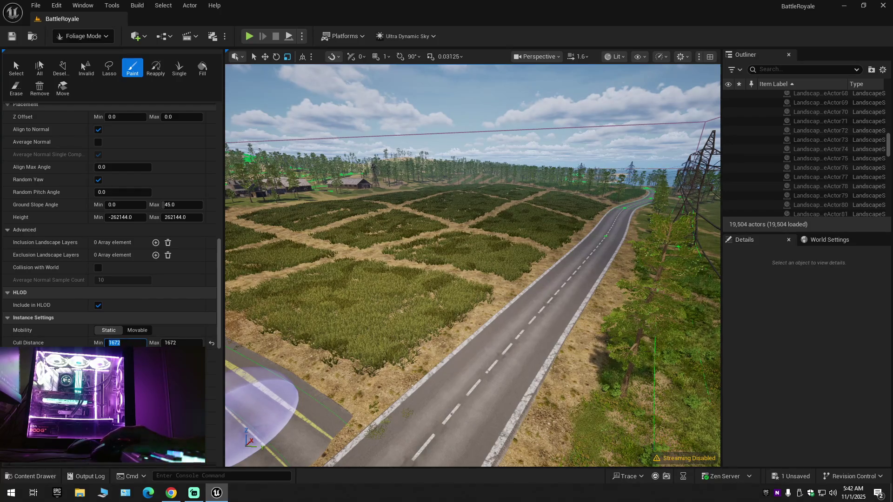
pyautogui.write('000')
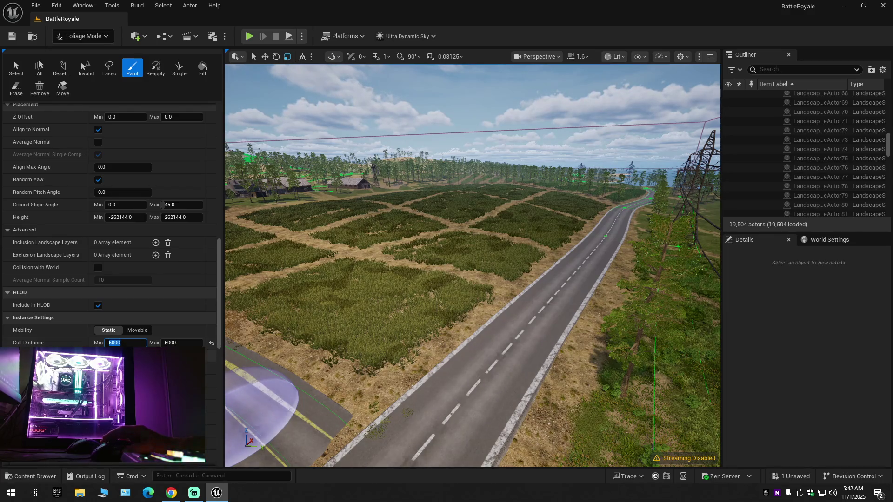
pyautogui.click(77, 344)
pyautogui.moveTo(124, 344)
pyautogui.mouseDown()
pyautogui.moveTo(167, 344)
pyautogui.moveTo(127, 344)
pyautogui.mouseUp()
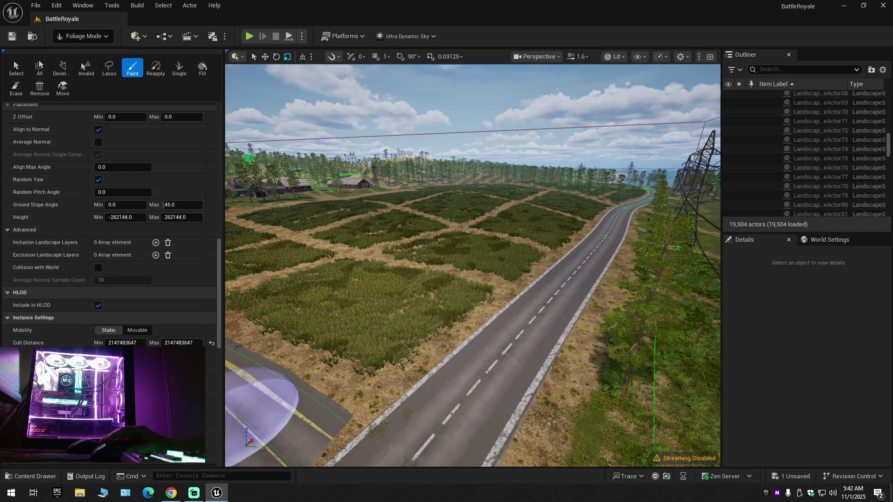
pyautogui.click(211, 344)
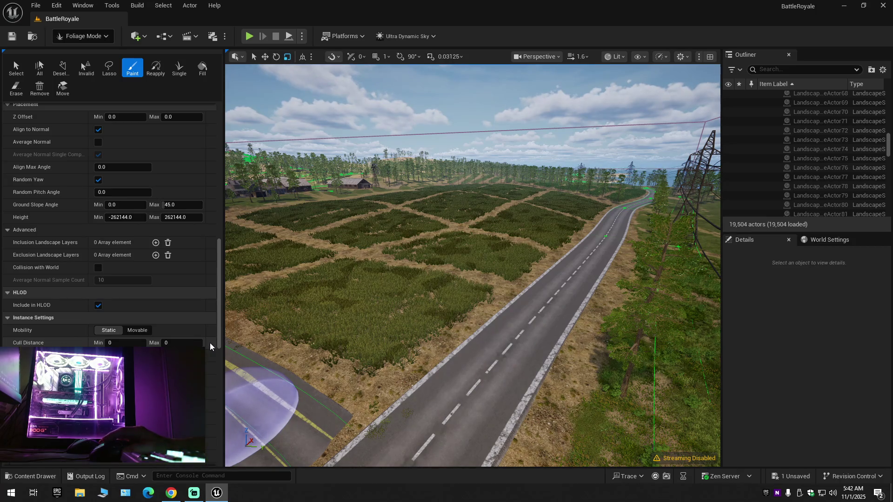
pyautogui.moveTo(470, 311)
pyautogui.mouseDown()
pyautogui.moveTo(491, 307)
pyautogui.moveTo(479, 309)
pyautogui.mouseUp()
pyautogui.scroll(-1, 483, 308)
pyautogui.scroll(2, 479, 309)
pyautogui.scroll(-1, 479, 309)
pyautogui.scroll(3, 479, 309)
pyautogui.scroll(-3, 479, 309)
pyautogui.moveTo(398, 251); pyautogui.dragTo(399, 251)
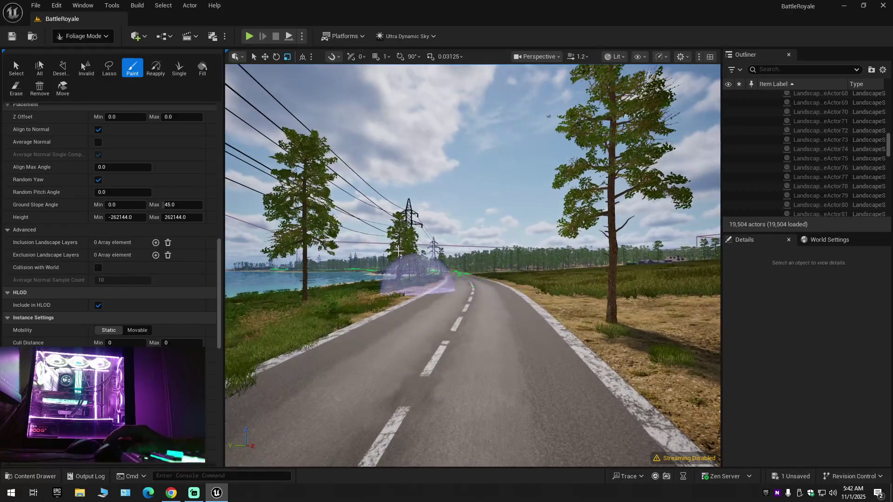
pyautogui.click(84, 36)
# Step: Leave Foliage Mode for actor selection and collapse every folder in the Outliner
pyautogui.click(83, 55)
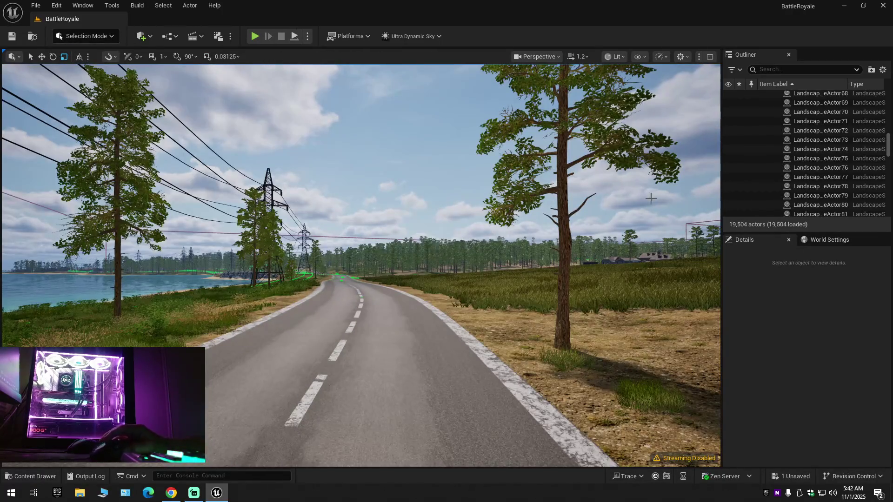
pyautogui.click(882, 69)
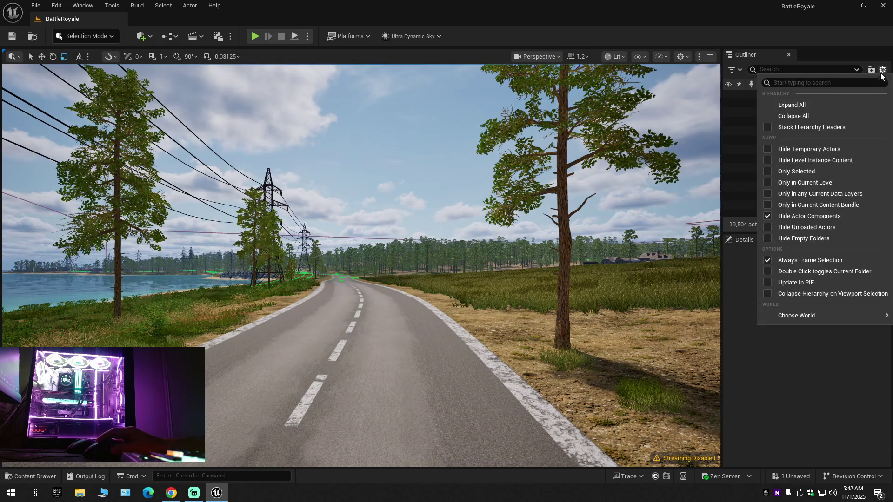
pyautogui.click(827, 116)
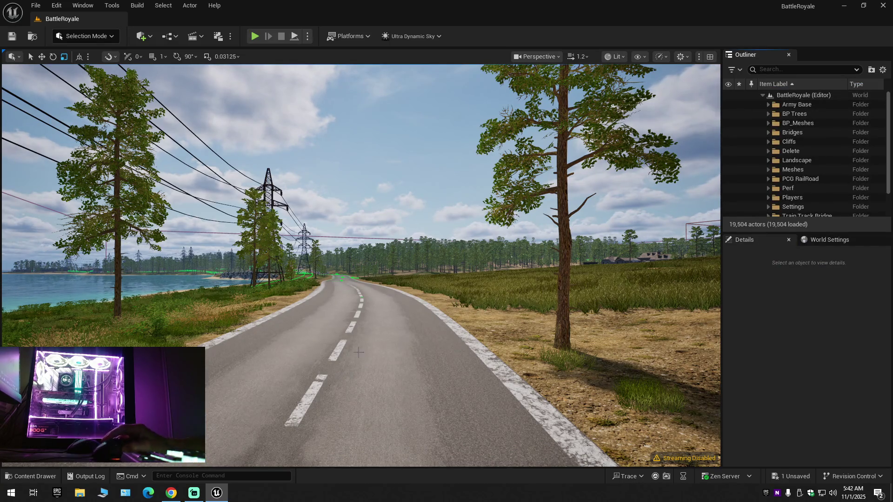
# Step: Save all unsaved changes and save the current BattleRoyale level via the File menu
pyautogui.click(12, 37)
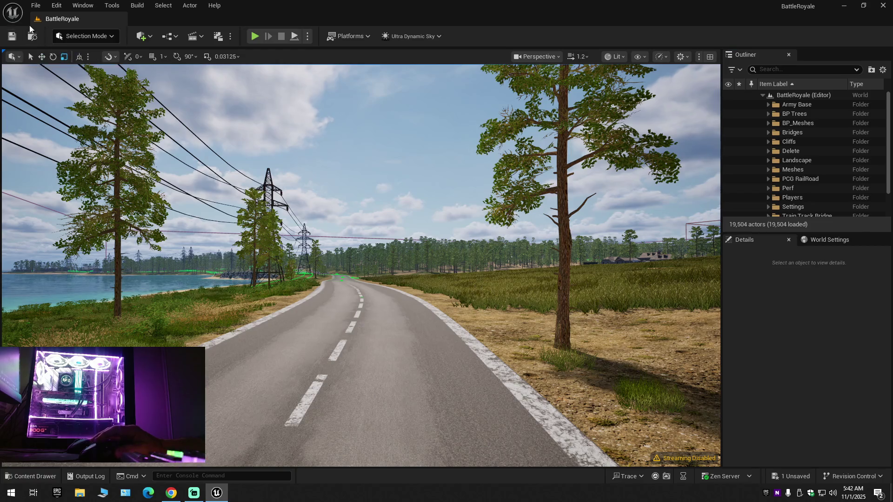
pyautogui.click(36, 5)
pyautogui.click(76, 119)
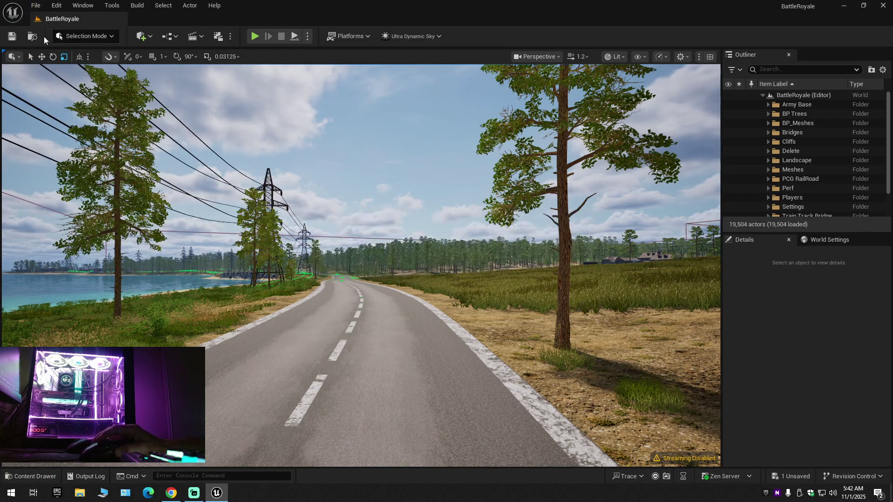
pyautogui.click(37, 7)
pyautogui.click(59, 137)
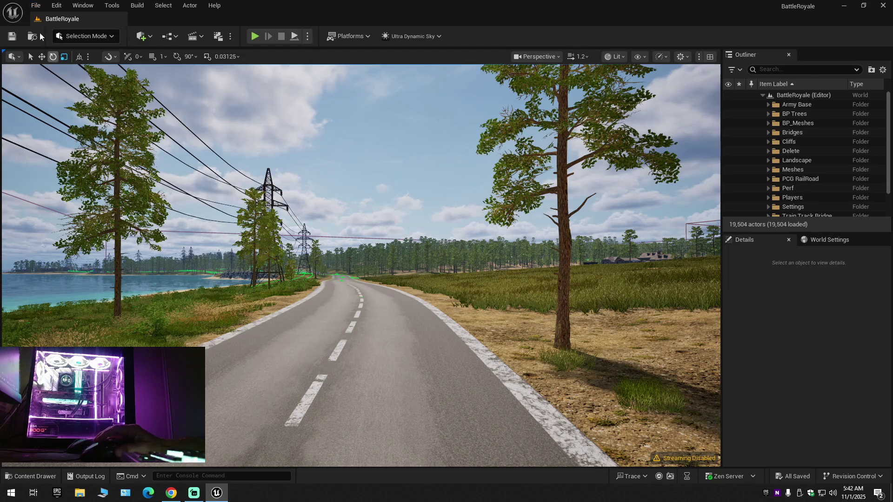
pyautogui.click(35, 6)
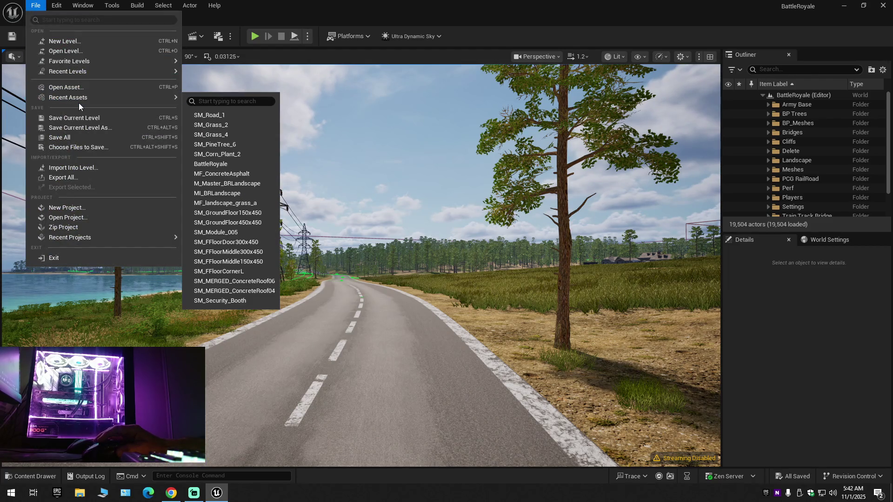
pyautogui.click(75, 122)
pyautogui.click(35, 5)
pyautogui.click(77, 118)
pyautogui.click(35, 6)
pyautogui.click(68, 138)
# Step: Save the current level as BattleRoyale, confirming replacement of the existing map
pyautogui.click(36, 6)
pyautogui.click(69, 126)
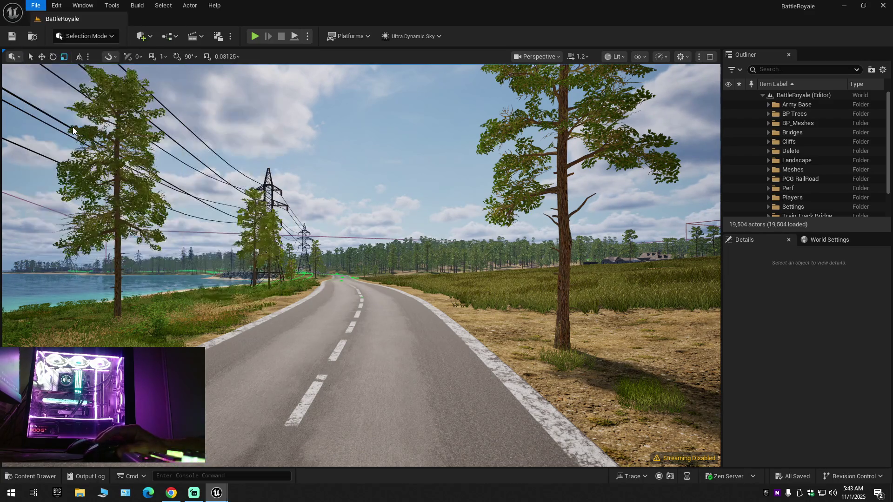
pyautogui.doubleClick(450, 174)
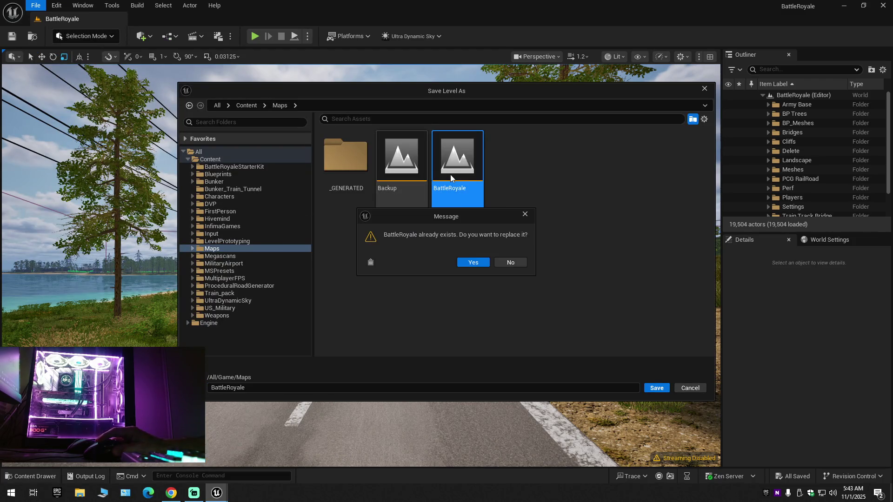
pyautogui.click(480, 268)
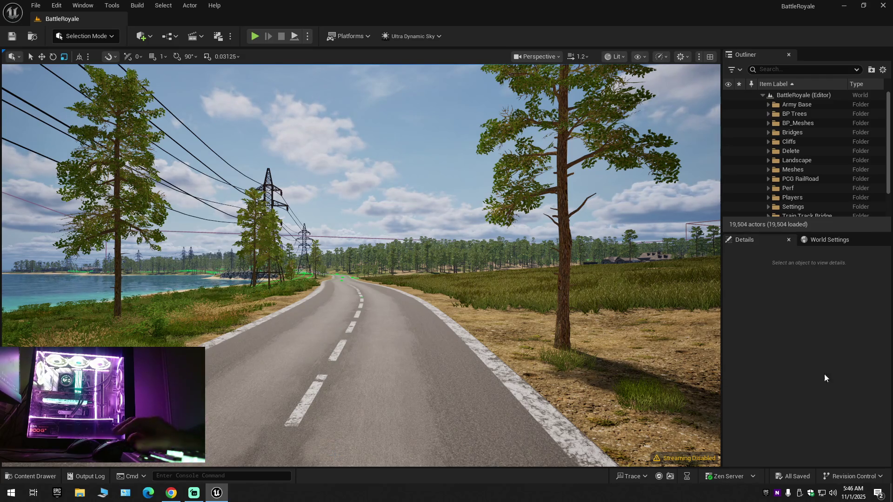
# Step: Turn the camera left toward the lake, tilt up to the power lines, and move closer
pyautogui.moveTo(360, 265)
pyautogui.mouseDown()
pyautogui.moveTo(279, 258)
pyautogui.moveTo(310, 205)
pyautogui.mouseUp()
pyautogui.moveTo(390, 357)
pyautogui.mouseDown()
pyautogui.moveTo(390, 333)
pyautogui.moveTo(390, 357)
pyautogui.moveTo(546, 362)
pyautogui.moveTo(409, 358)
pyautogui.moveTo(400, 351)
pyautogui.moveTo(493, 351)
pyautogui.moveTo(351, 342)
pyautogui.moveTo(336, 314)
pyautogui.moveTo(493, 309)
pyautogui.moveTo(479, 279)
pyautogui.mouseUp()
pyautogui.scroll(1, 360, 265)
pyautogui.scroll(1, 360, 265)
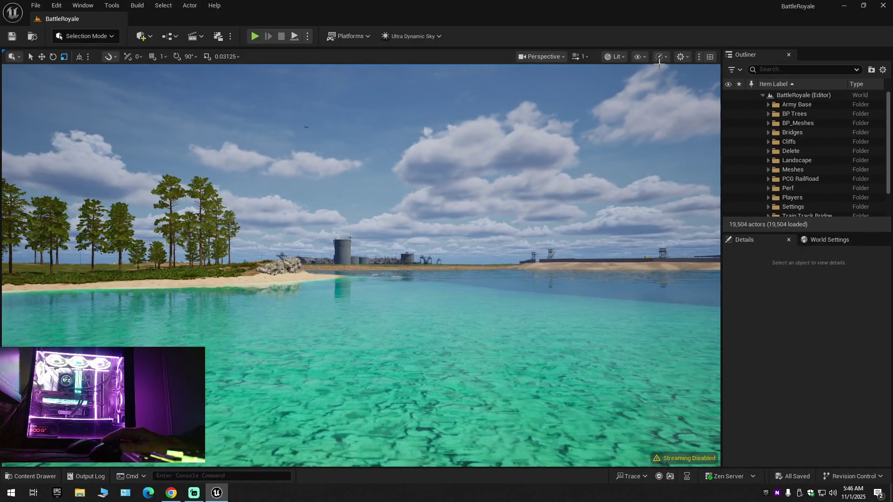
# Step: Check the viewport performance and scalability options, then swing the camera right across the lake
pyautogui.click(660, 57)
pyautogui.moveTo(671, 114)
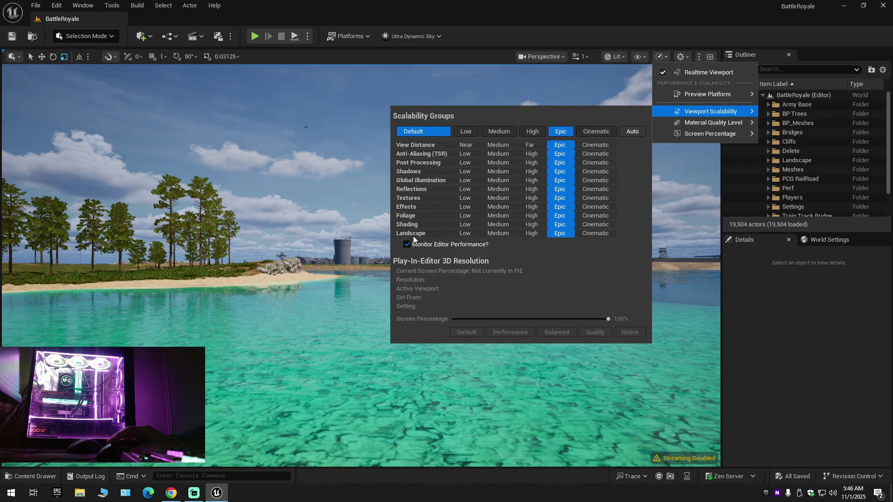
pyautogui.click(672, 59)
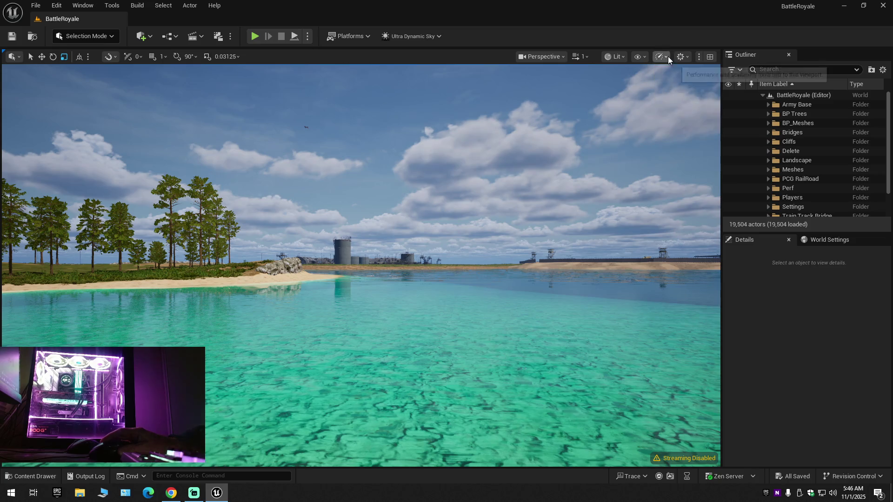
pyautogui.moveTo(363, 261)
pyautogui.mouseDown()
pyautogui.moveTo(409, 247)
pyautogui.moveTo(354, 246)
pyautogui.moveTo(354, 269)
pyautogui.moveTo(353, 247)
pyautogui.moveTo(241, 246)
pyautogui.mouseUp()
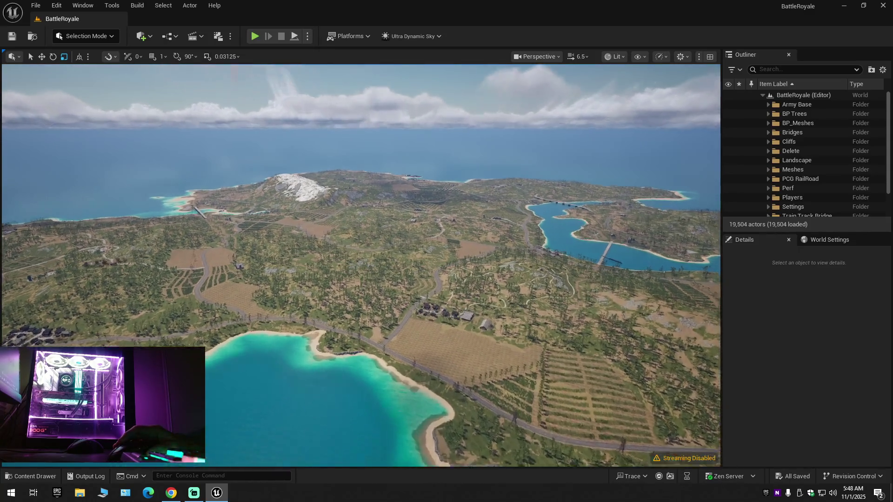
# Step: Fly the camera down over the village, lowering camera speed to get near ground level
pyautogui.press('w')
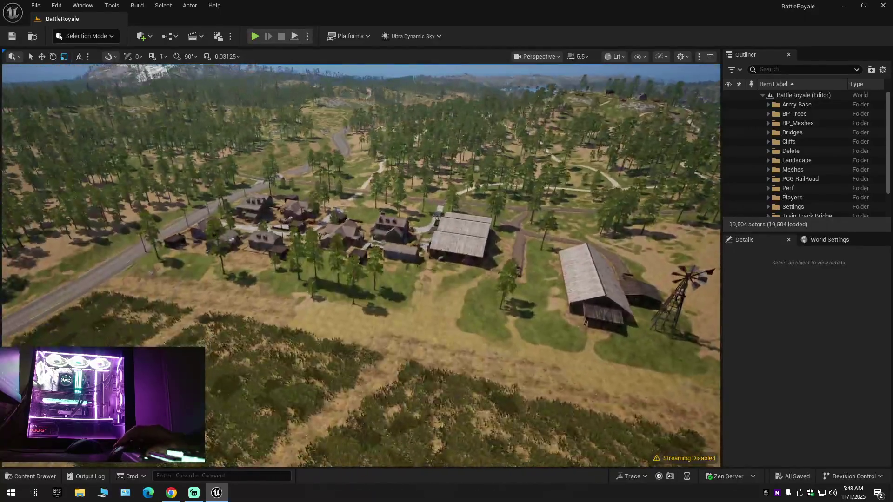
pyautogui.press('w')
pyautogui.scroll(-1, 361, 265)
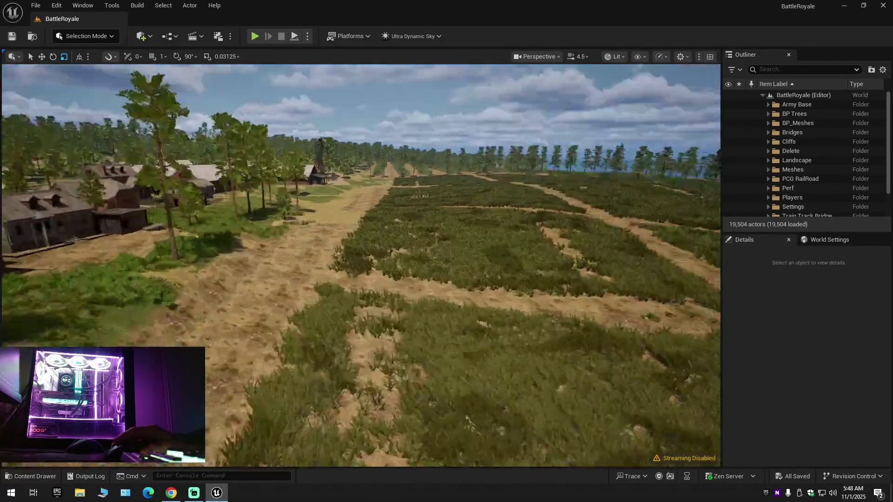
pyautogui.press('s')
pyautogui.scroll(-1, 361, 265)
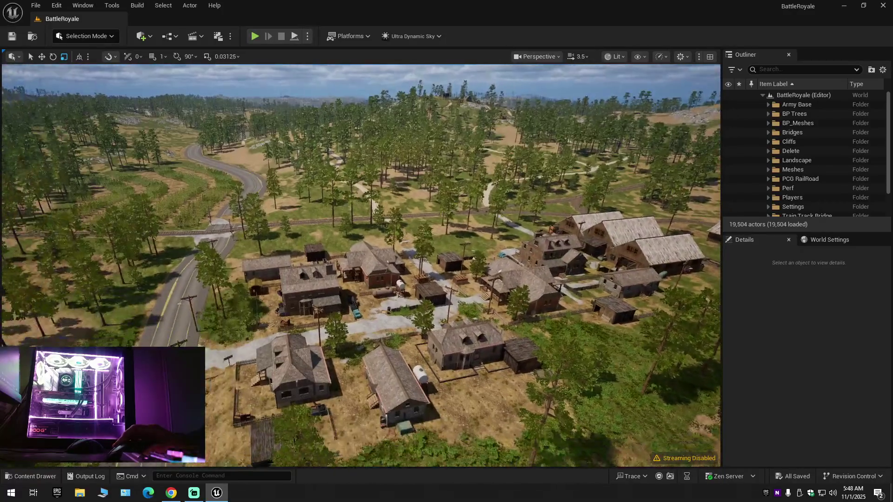
pyautogui.press('w')
pyautogui.scroll(-1, 361, 265)
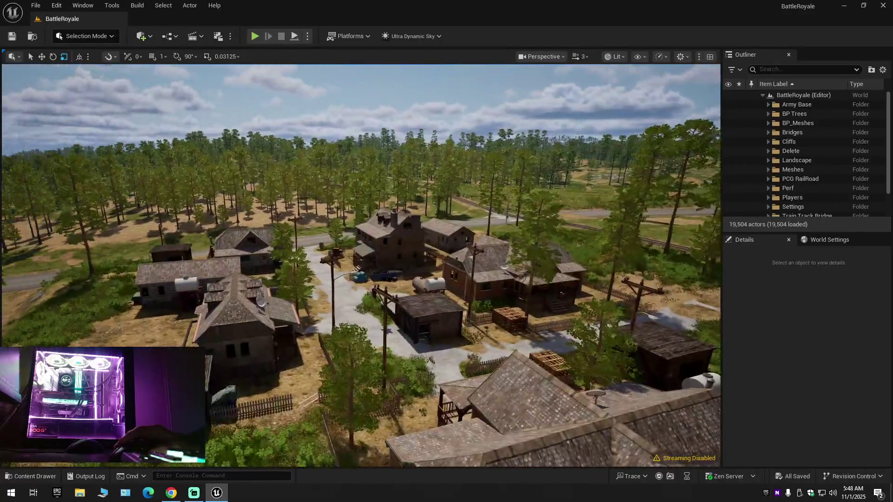
pyautogui.press('s')
pyautogui.scroll(-2, 361, 265)
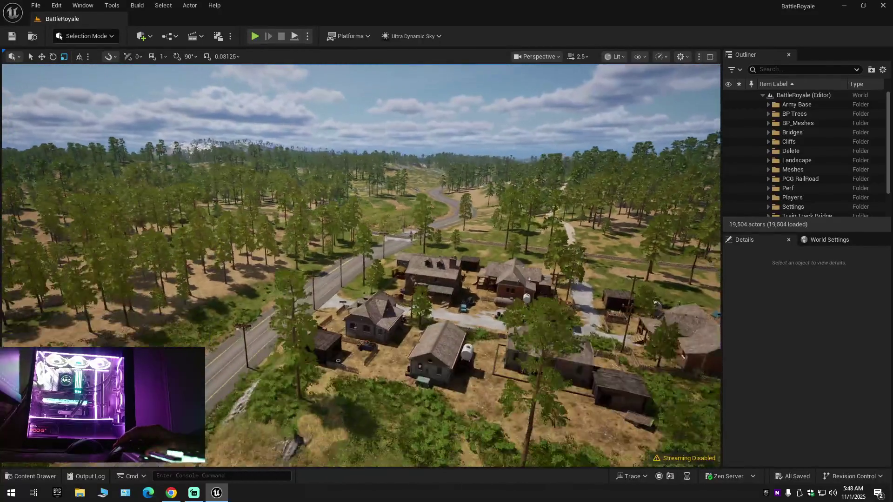
# Step: Descend to the road beside the village, show the Roads_Runway meshes, and select the road spline
pyautogui.press('w')
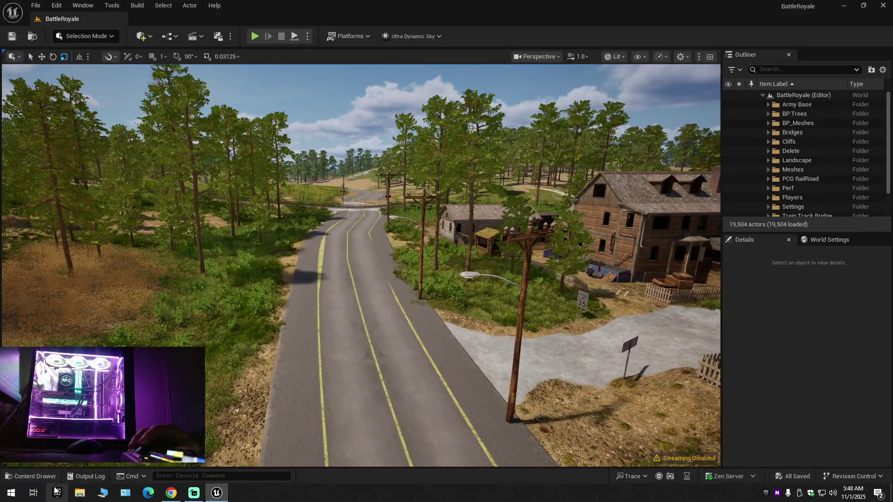
pyautogui.click(31, 476)
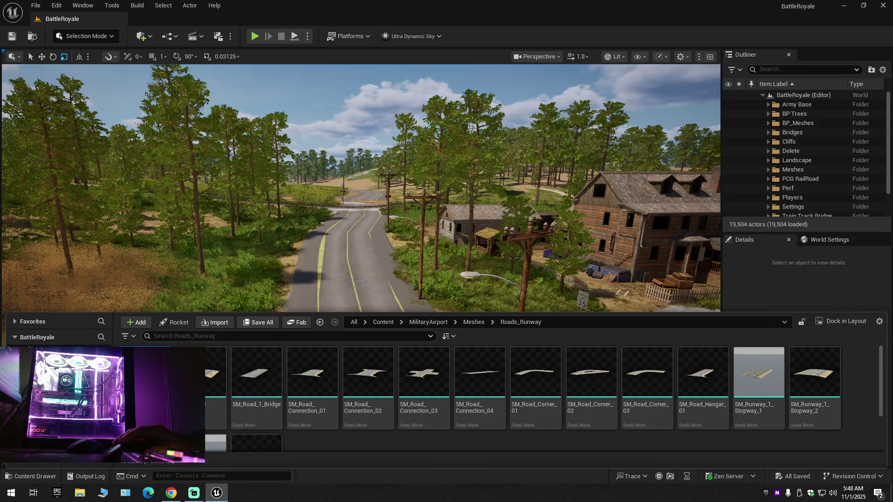
pyautogui.click(362, 282)
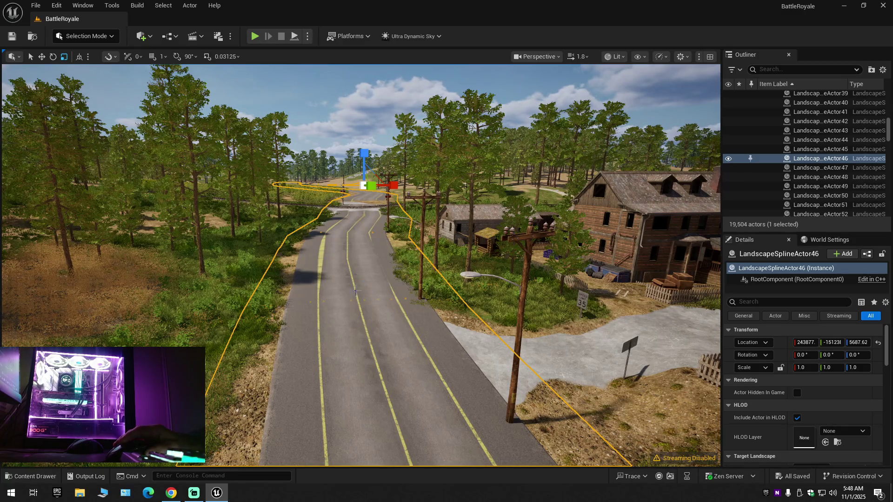
# Step: Open SM_Road_1 from the Roads_Runway meshes, orbit its preview, and scroll to LOD 0 Build Settings
pyautogui.click(31, 476)
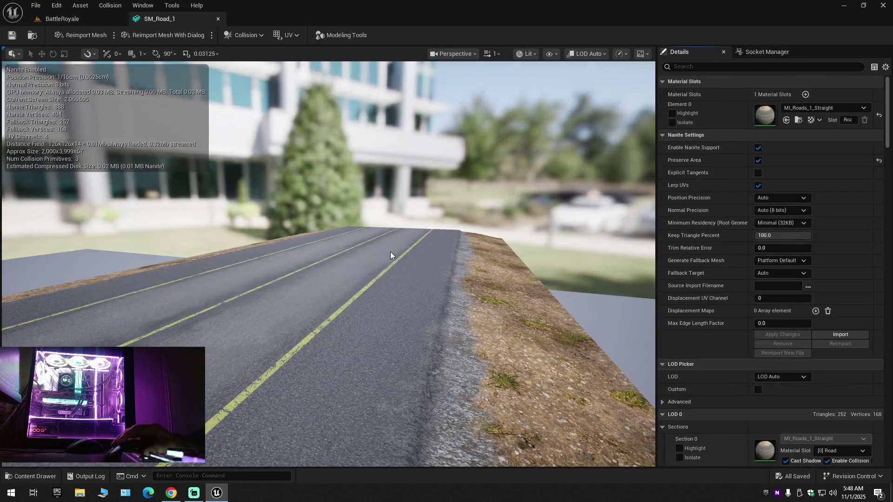
pyautogui.moveTo(369, 303); pyautogui.dragTo(338, 301)
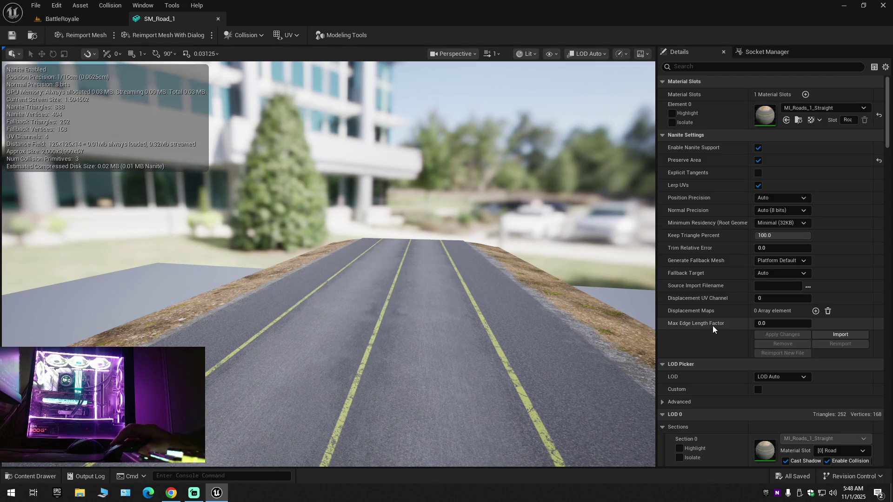
pyautogui.moveTo(712, 327)
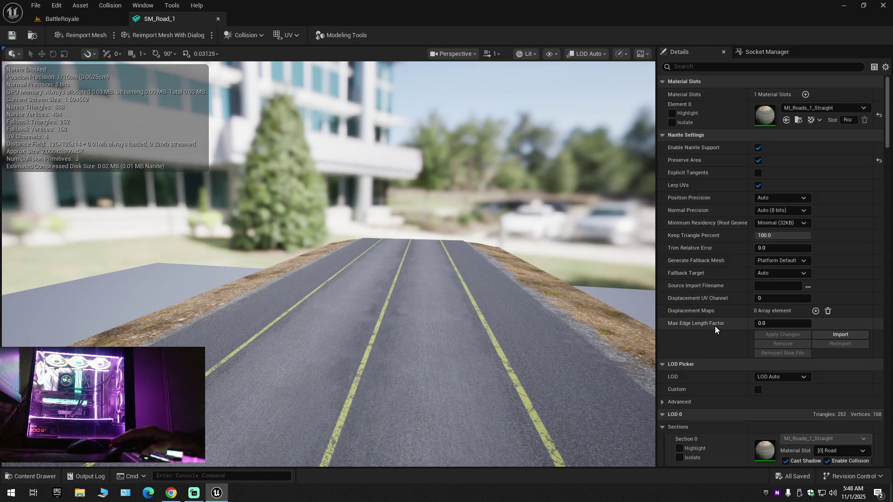
pyautogui.scroll(-5, 712, 328)
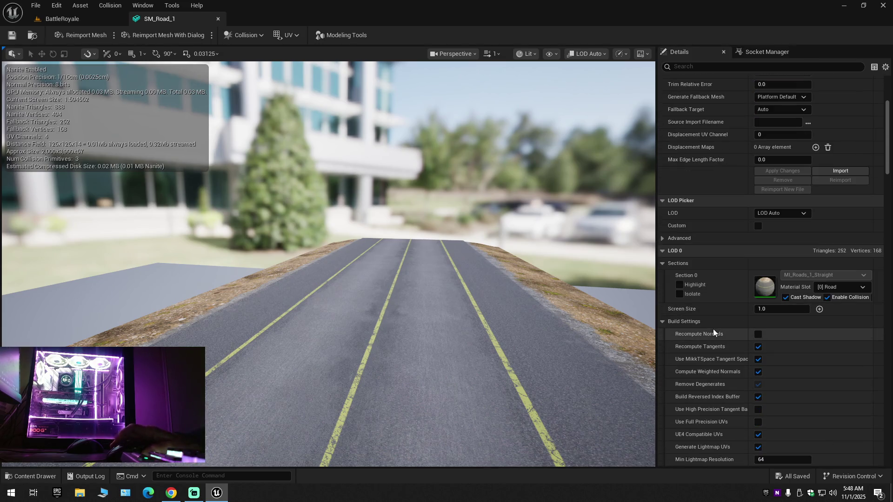
pyautogui.scroll(-3, 713, 331)
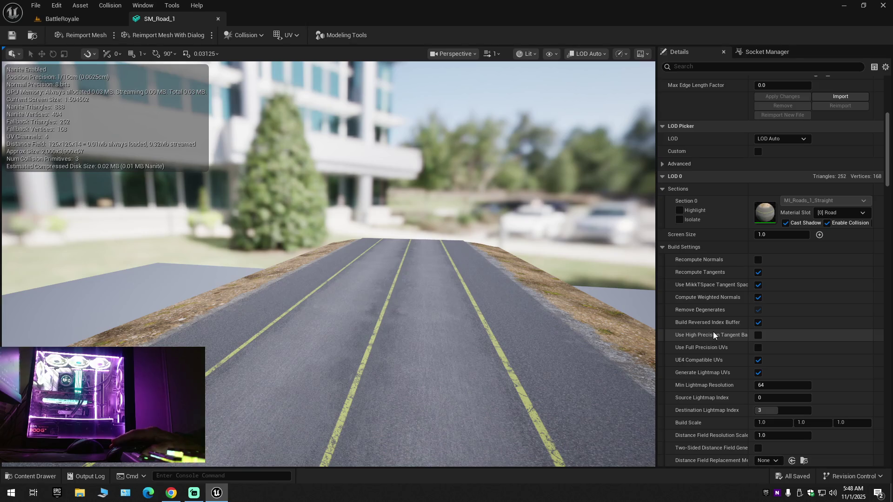
pyautogui.scroll(-2, 712, 331)
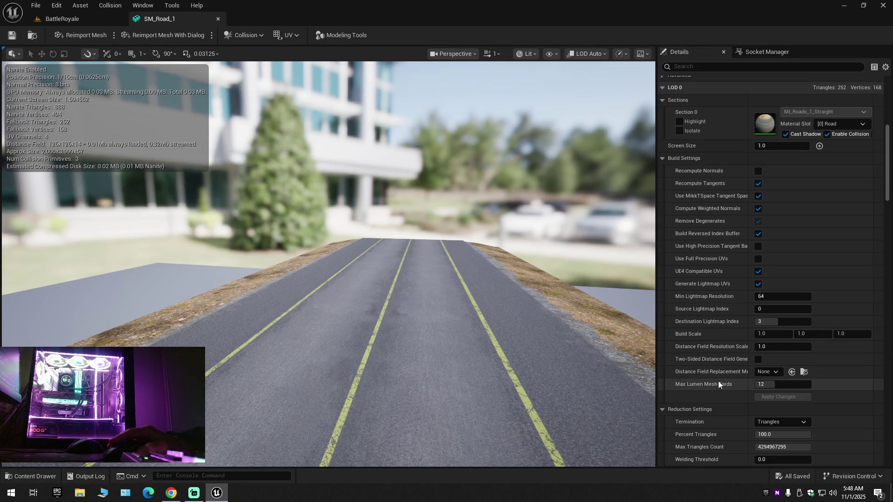
pyautogui.scroll(-3, 718, 384)
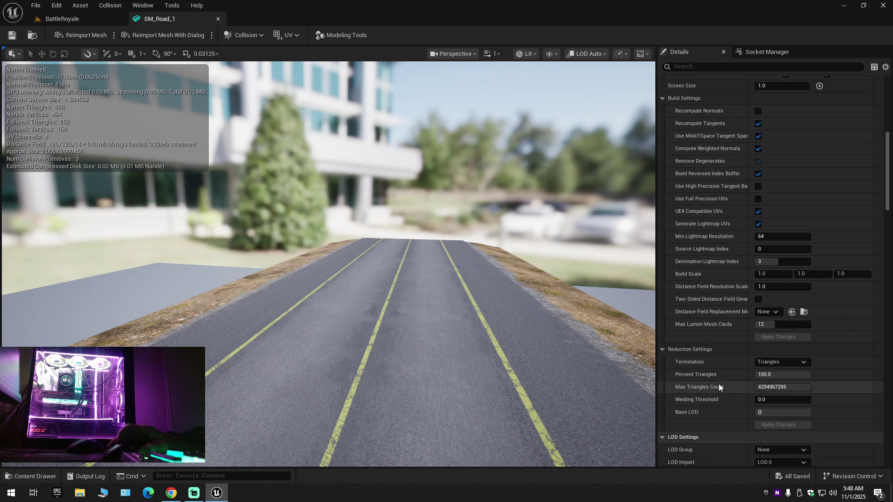
pyautogui.scroll(1, 718, 384)
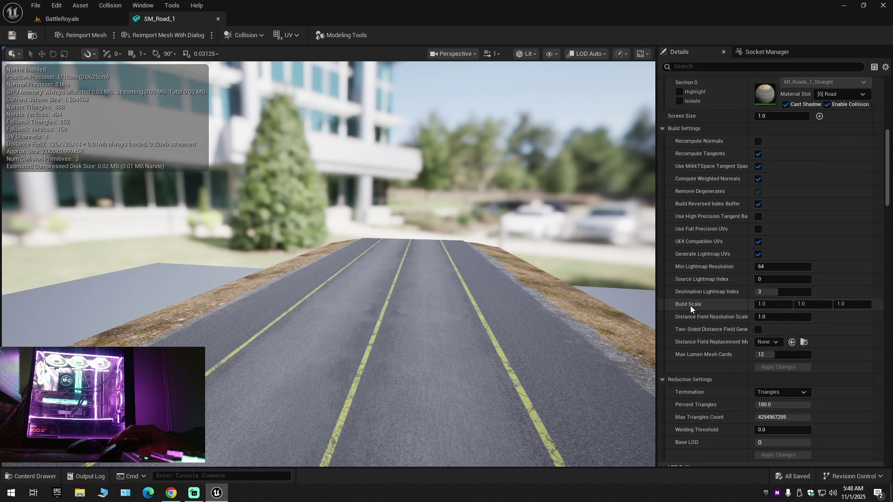
pyautogui.moveTo(690, 305)
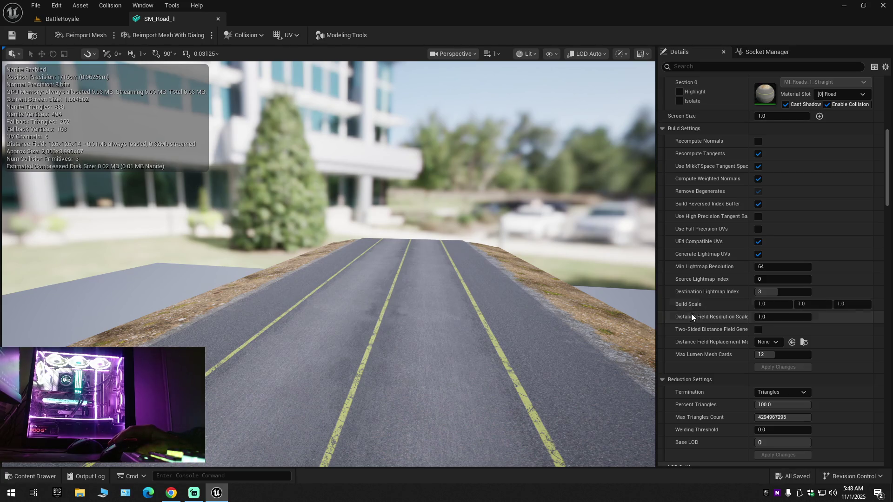
pyautogui.scroll(-3, 728, 386)
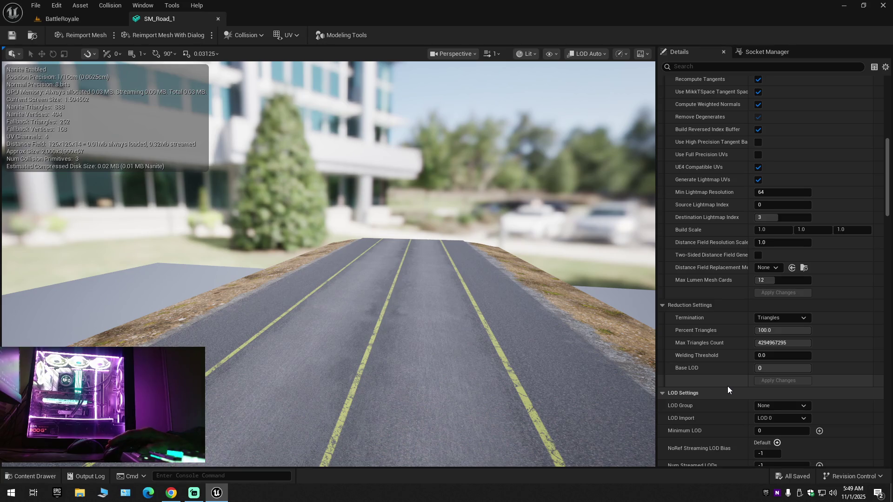
pyautogui.scroll(-4, 727, 387)
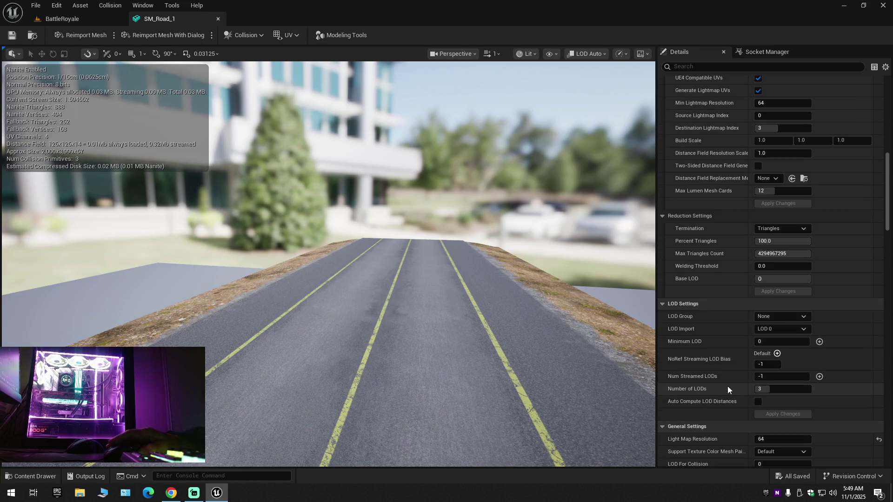
pyautogui.scroll(-1, 727, 387)
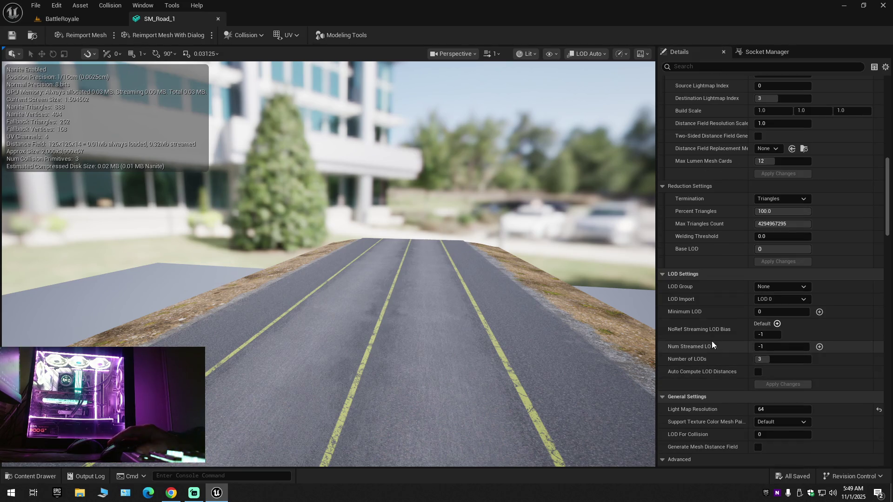
pyautogui.click(769, 285)
pyautogui.click(768, 285)
pyautogui.click(769, 298)
pyautogui.click(769, 300)
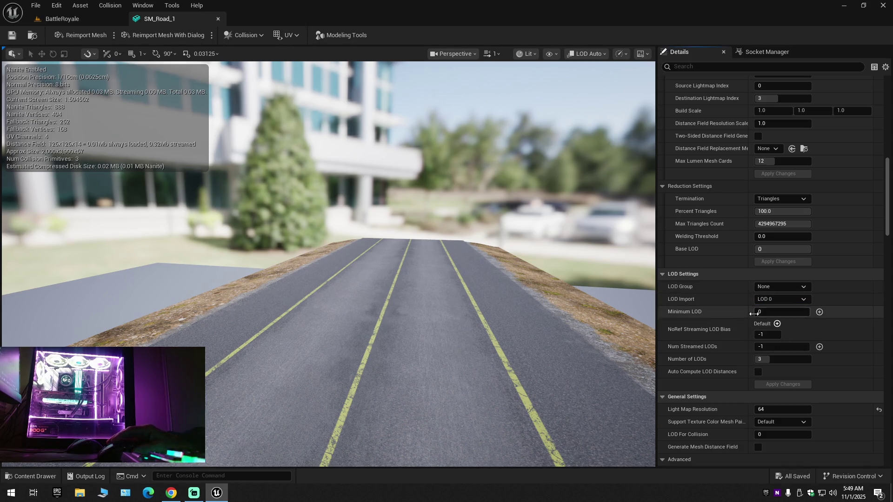
pyautogui.scroll(-3, 711, 401)
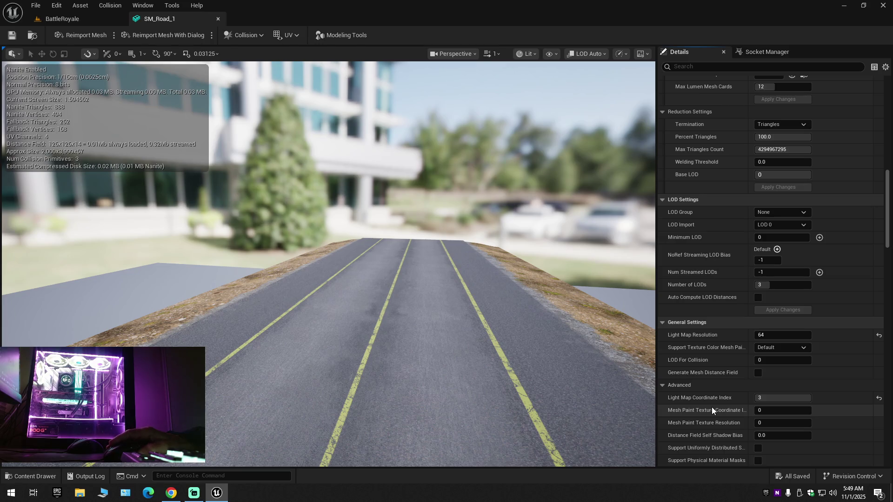
pyautogui.scroll(-2, 724, 406)
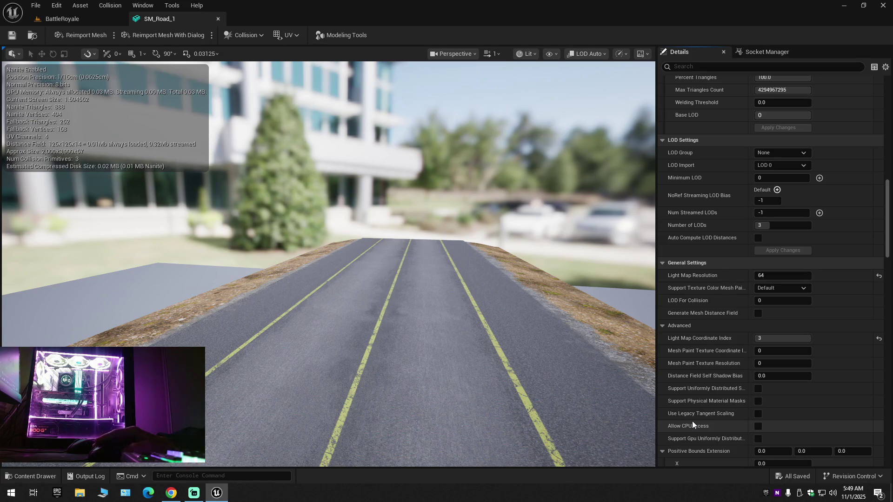
pyautogui.scroll(-4, 692, 423)
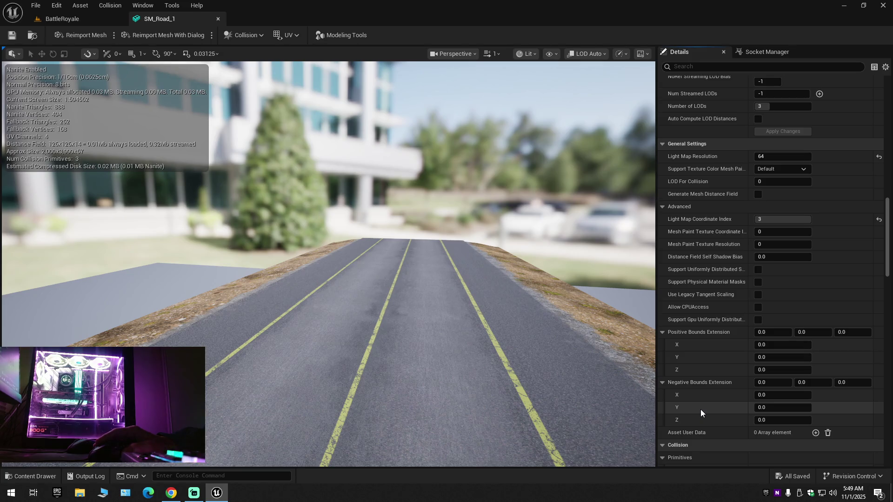
pyautogui.scroll(-4, 700, 409)
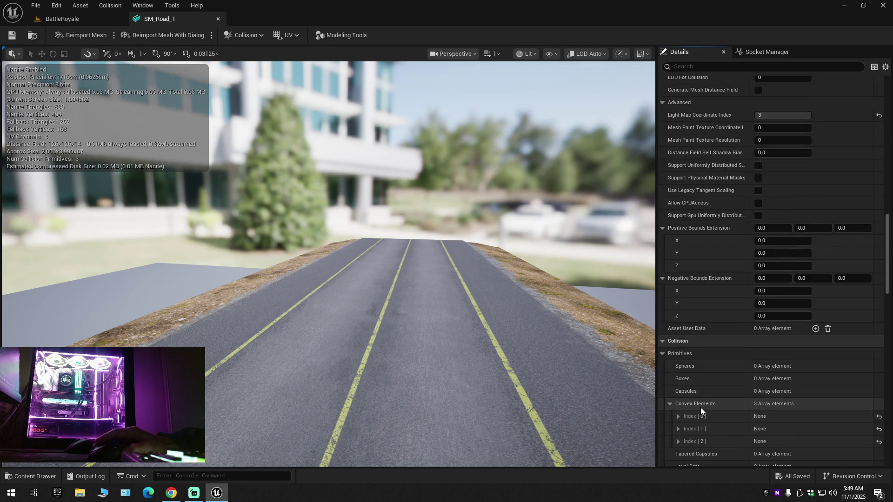
pyautogui.scroll(-1, 693, 397)
pyautogui.scroll(1, 693, 398)
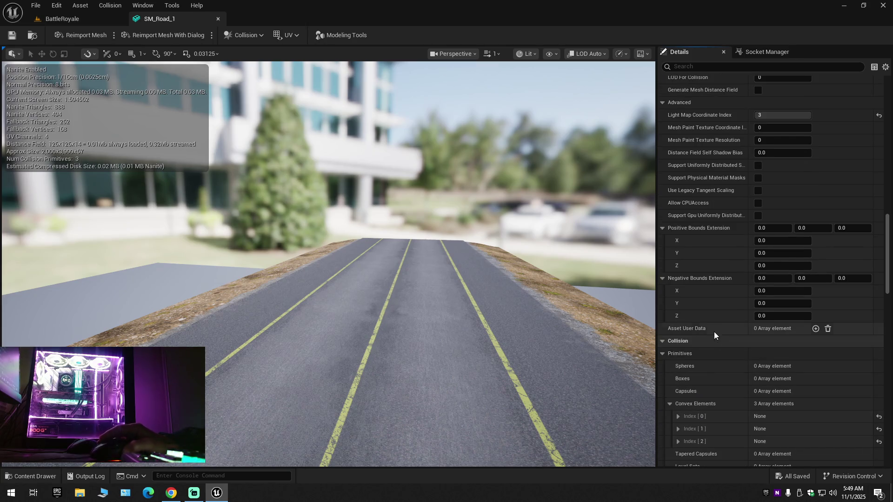
# Step: Enter and copy 50 in Positive Bounds Extension X, then undo the X change
pyautogui.click(769, 230)
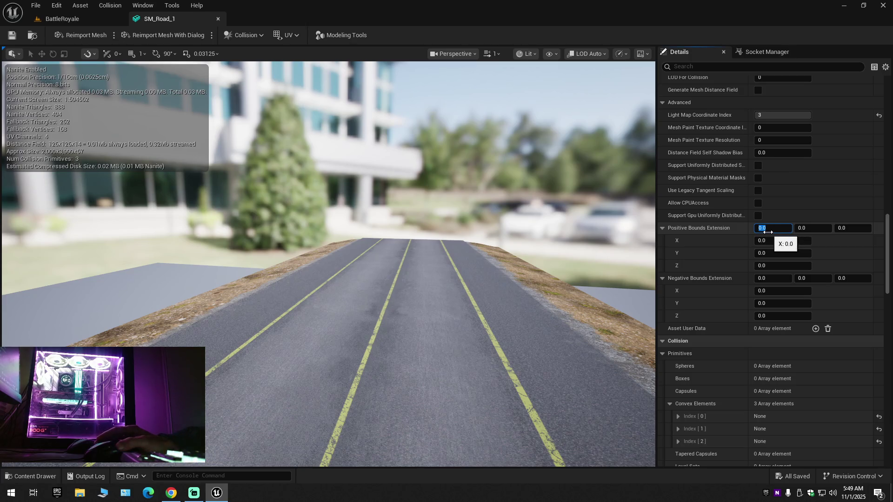
pyautogui.write('50')
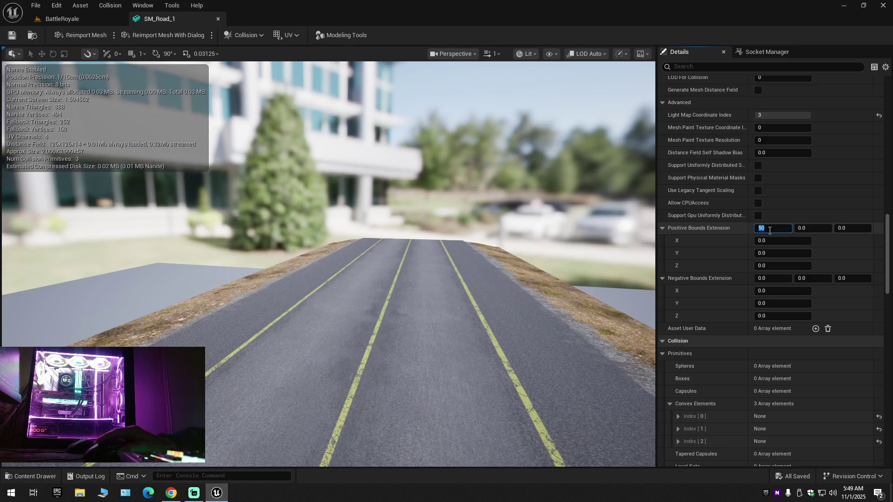
pyautogui.rightClick(774, 228)
pyautogui.click(786, 297)
pyautogui.press('Return')
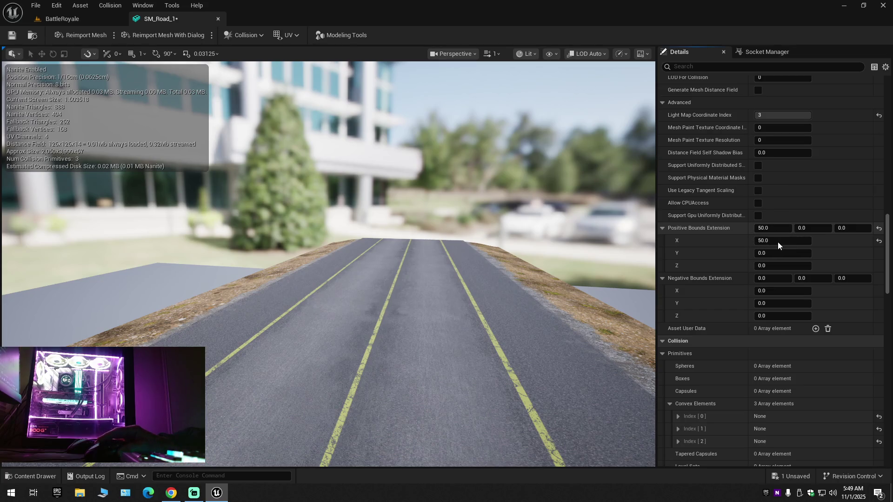
pyautogui.hotkey('ctrl', 'z')
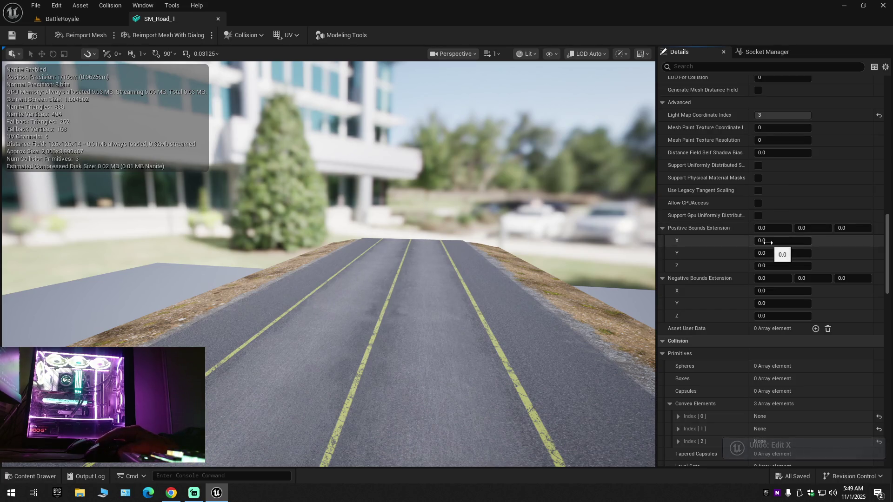
# Step: Paste 50 into Positive Bounds Extension Y and Z, then undo those edits
pyautogui.rightClick(765, 254)
pyautogui.press('Escape')
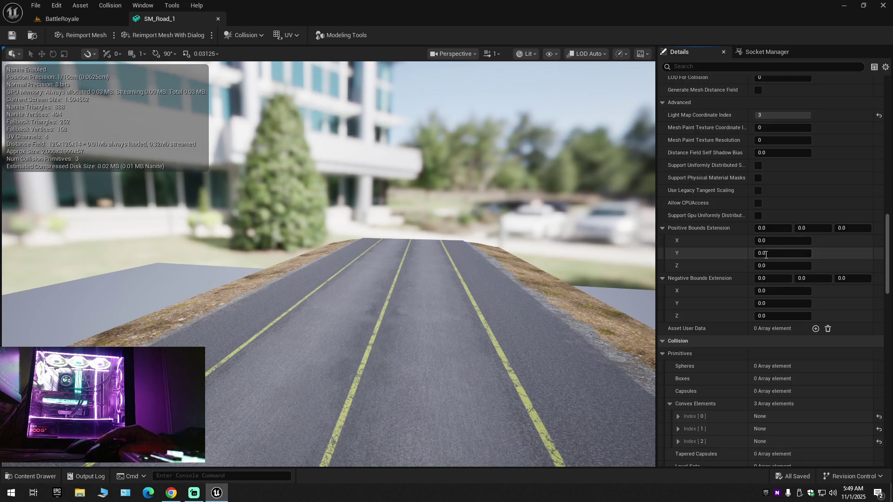
pyautogui.rightClick(766, 255)
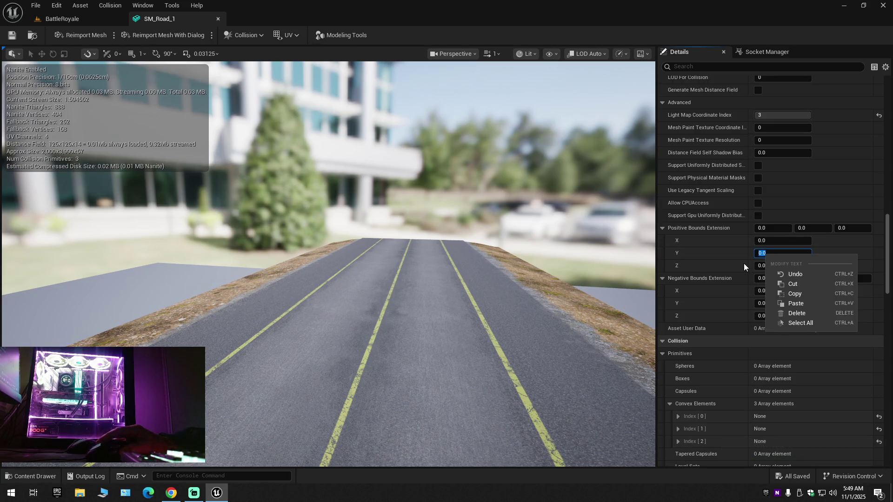
pyautogui.click(794, 302)
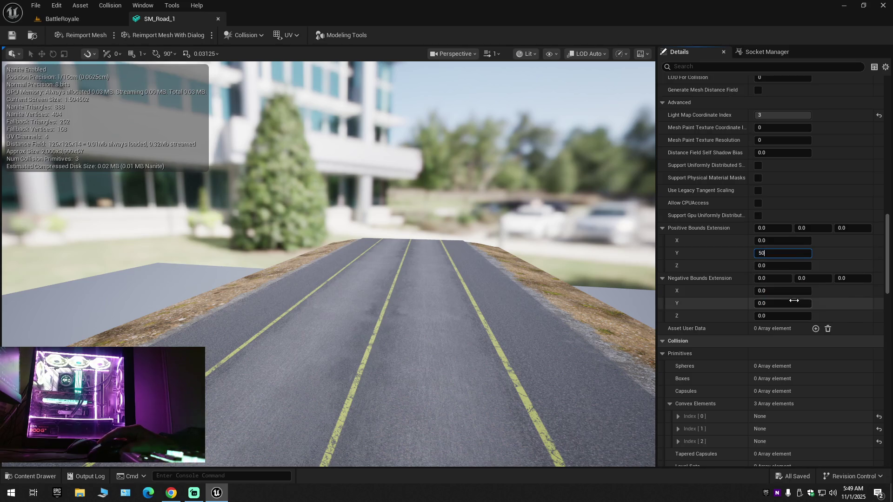
pyautogui.press('Return')
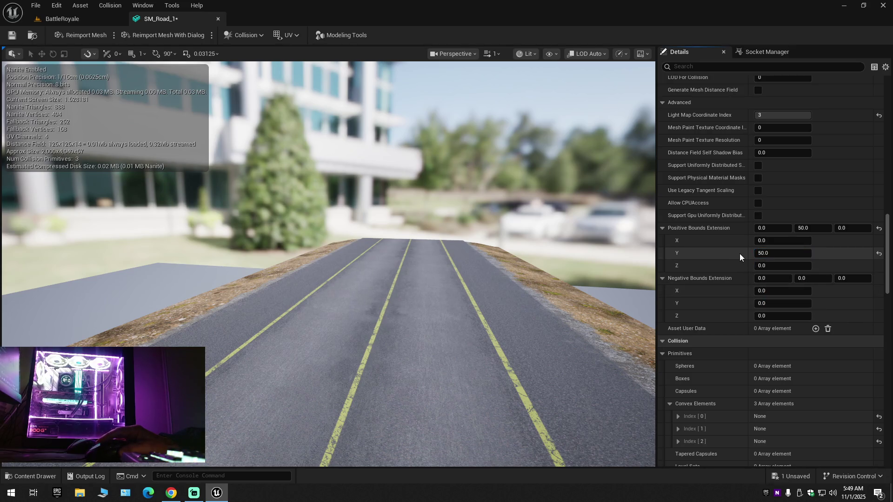
pyautogui.click(779, 265)
pyautogui.rightClick(776, 266)
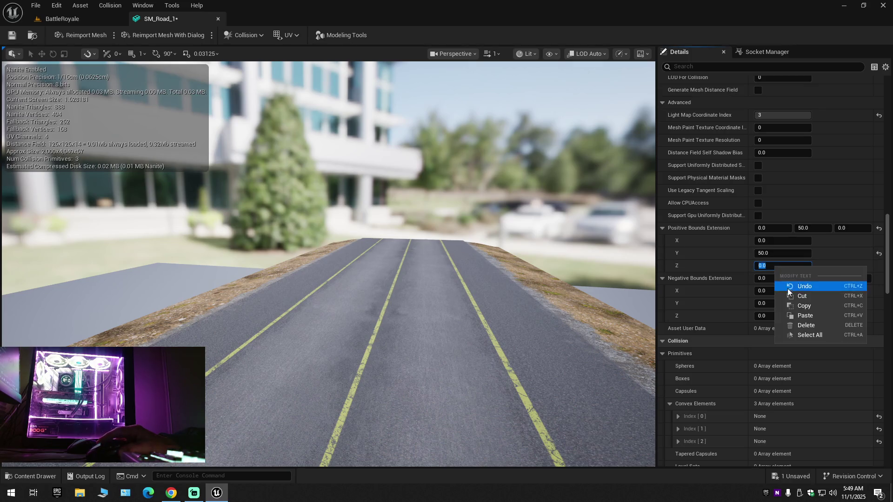
pyautogui.click(796, 316)
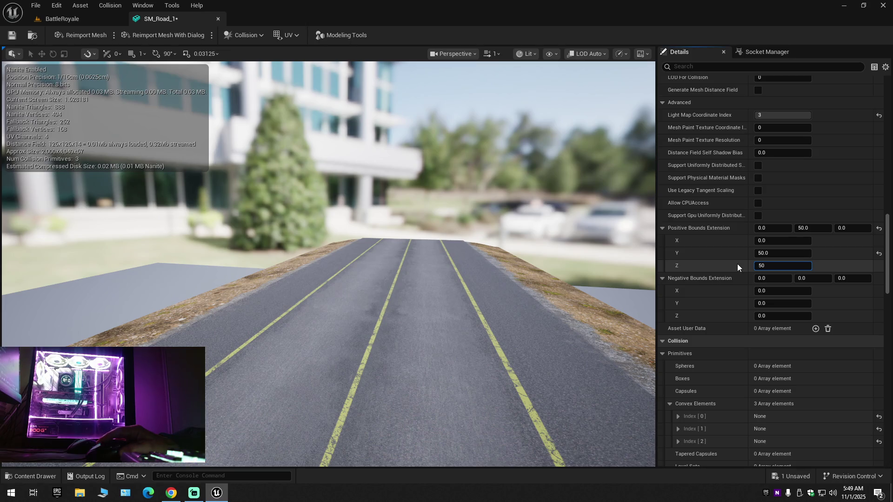
pyautogui.press('Return')
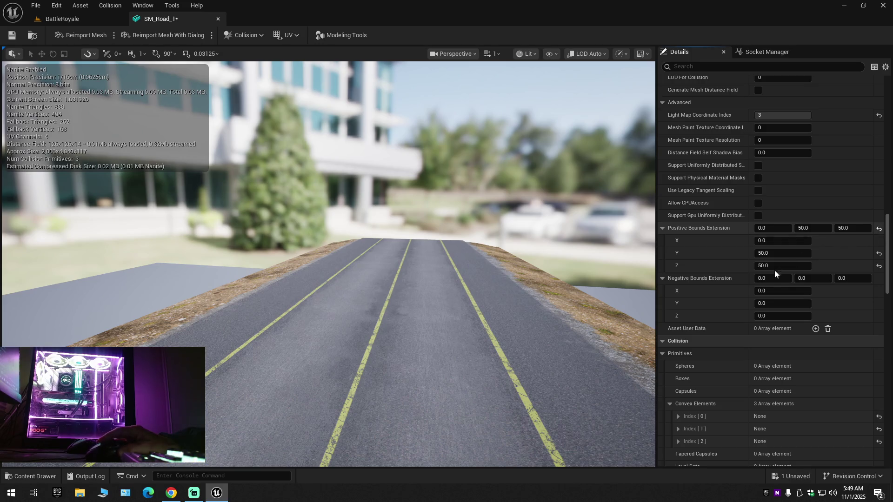
pyautogui.hotkey('ctrl', 'z')
pyautogui.hotkey('ctrl', 'z')
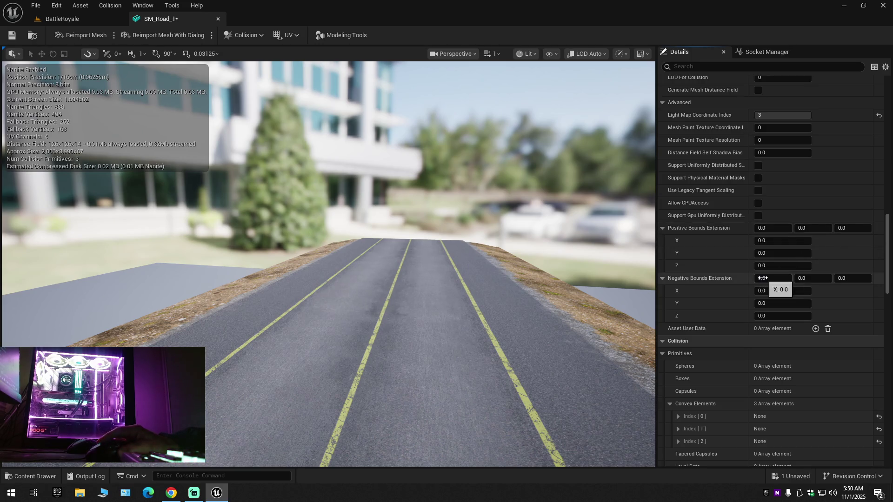
# Step: Paste 50 into Negative Bounds Extension X and Y
pyautogui.click(764, 290)
pyautogui.rightClick(764, 290)
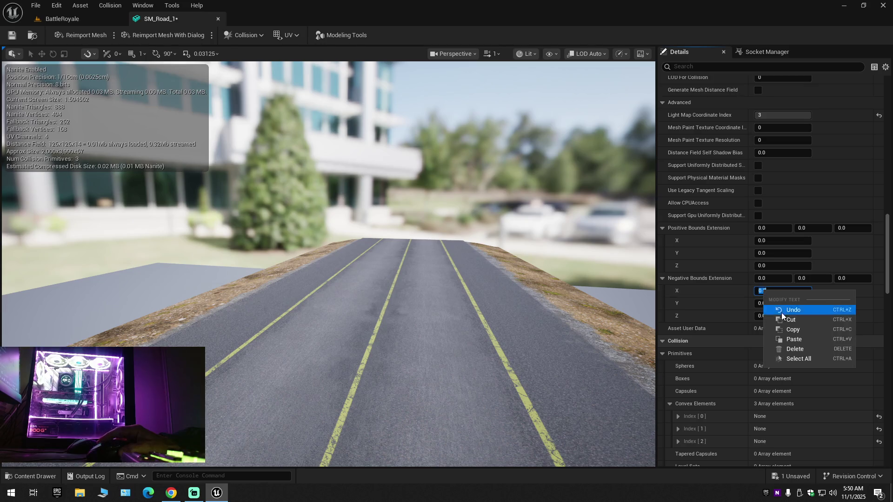
pyautogui.click(789, 338)
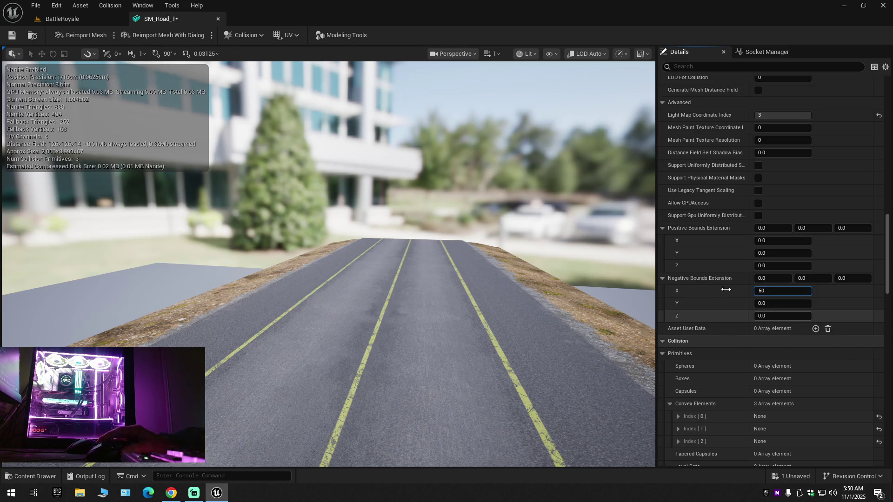
pyautogui.click(769, 304)
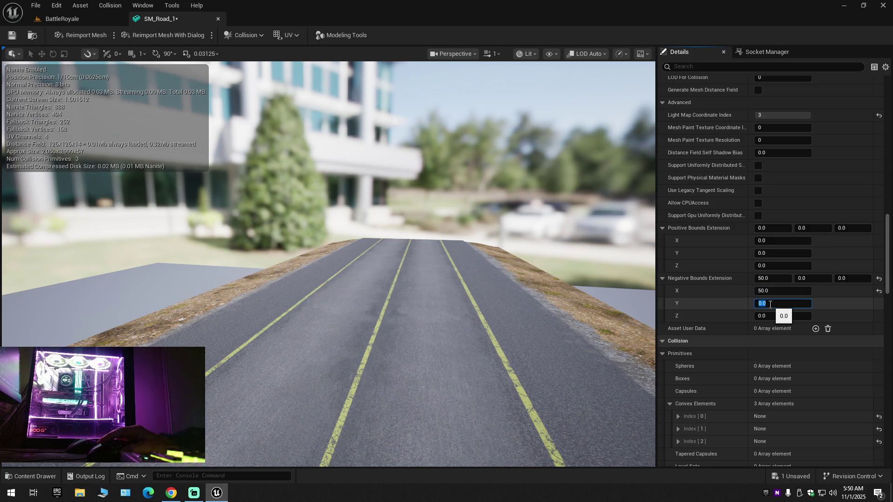
pyautogui.rightClick(772, 304)
pyautogui.click(791, 352)
pyautogui.click(734, 304)
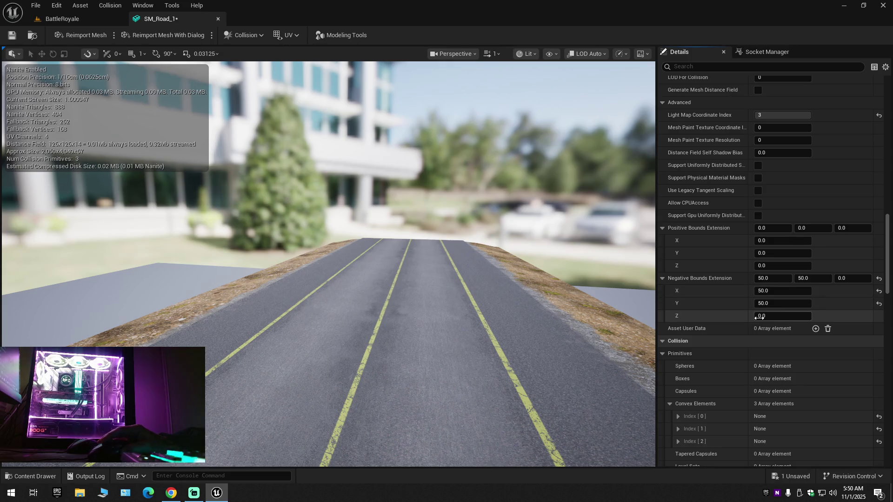